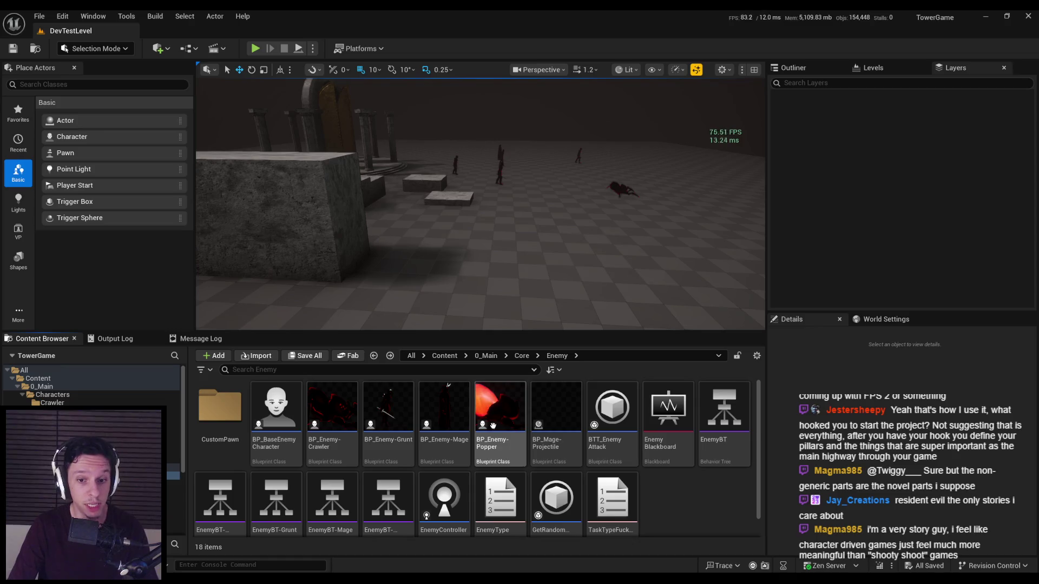
Use the Content Browser breadcrumbs to climb from Enemy through Core to the 0_Main folder.
{"action": "mouse_move", "coordinate": [470, 416]}
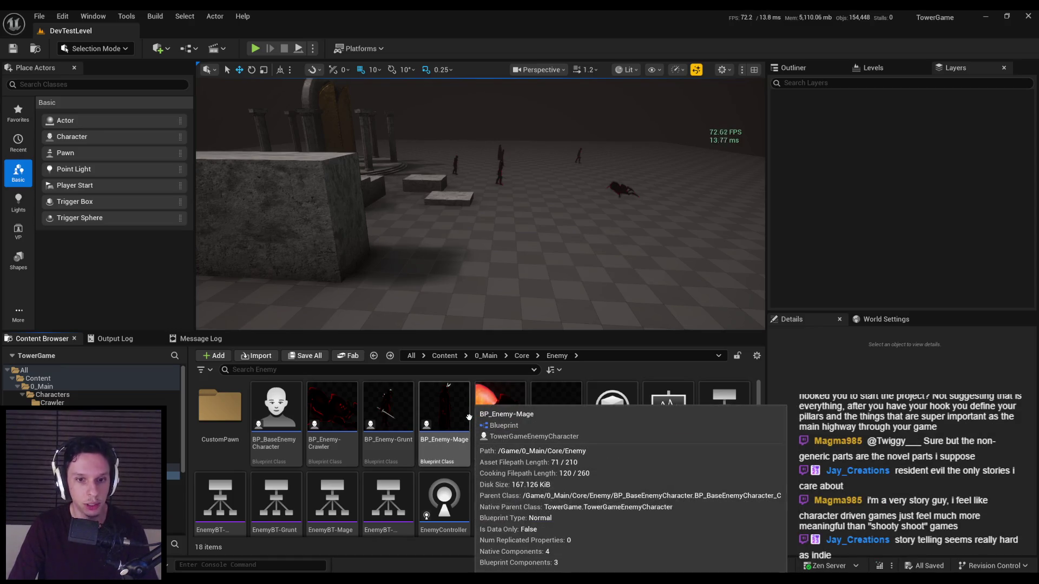
{"action": "left_click", "coordinate": [483, 358]}
{"action": "double_click", "coordinate": [322, 427]}
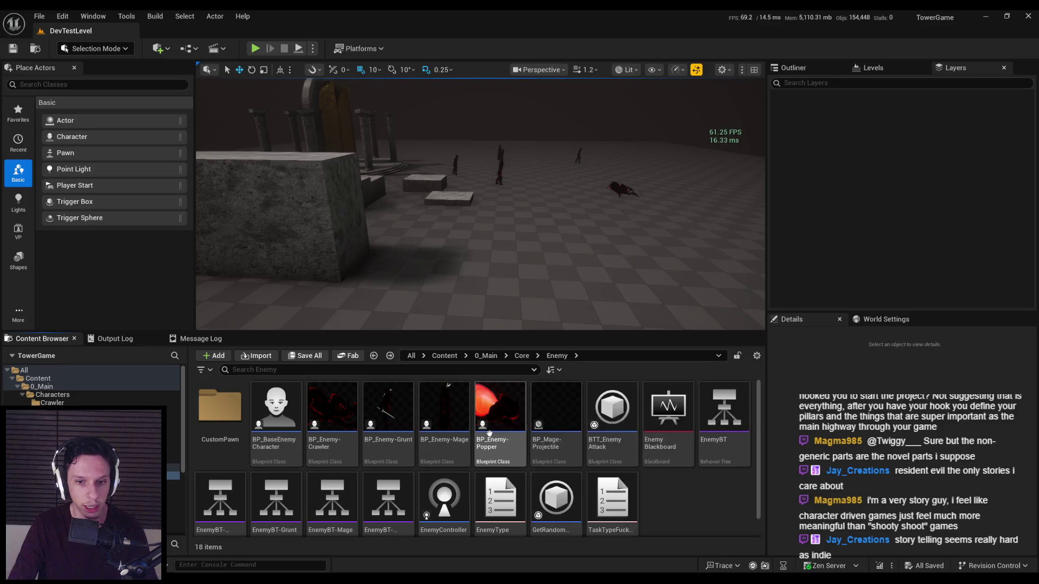
{"action": "left_click", "coordinate": [492, 359]}
{"action": "left_click", "coordinate": [492, 358]}
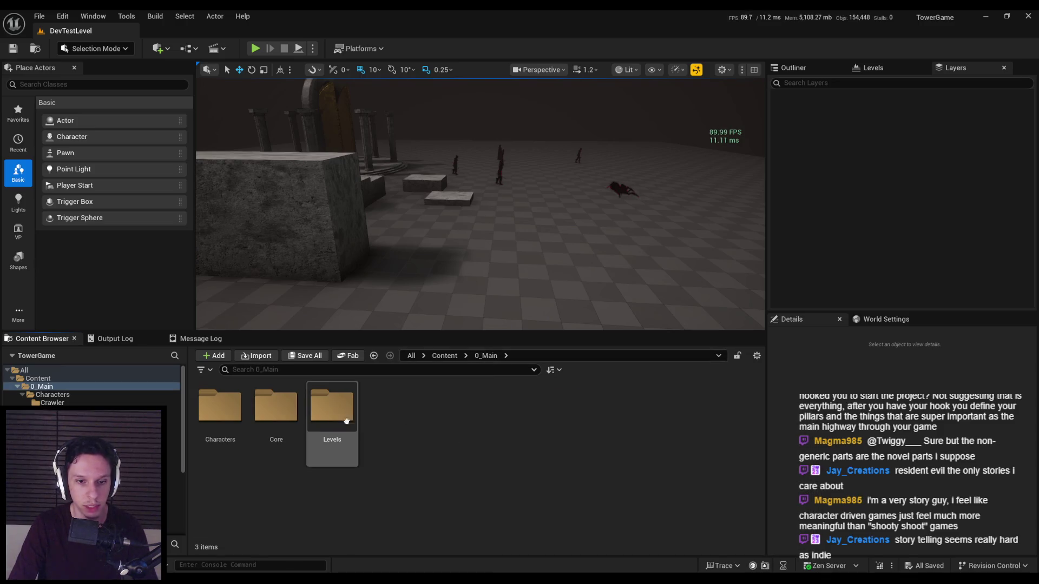
{"action": "double_click", "coordinate": [276, 408]}
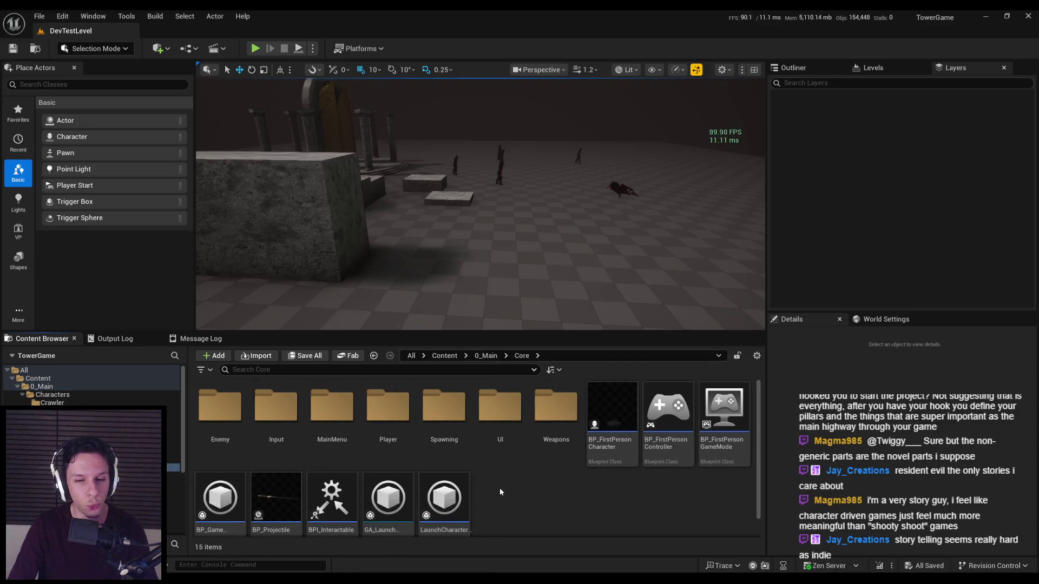
{"action": "left_click", "coordinate": [484, 359]}
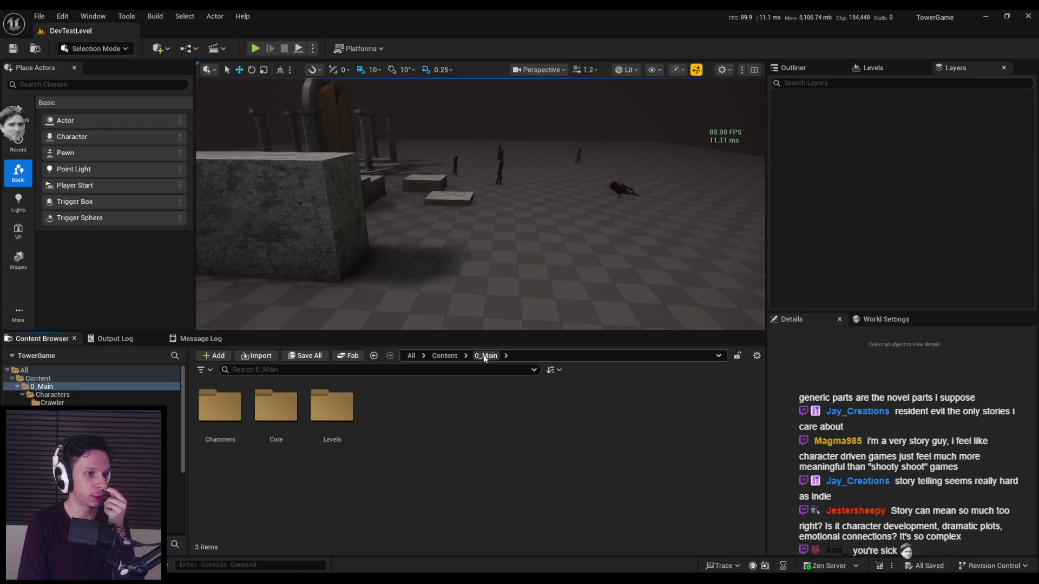
Fly the viewport toward the arena's enemies and open the Core folder, listing its 15 items.
{"action": "left_click_drag", "start_coordinate": [487, 261], "coordinate": [487, 262]}
{"action": "double_click", "coordinate": [276, 406]}
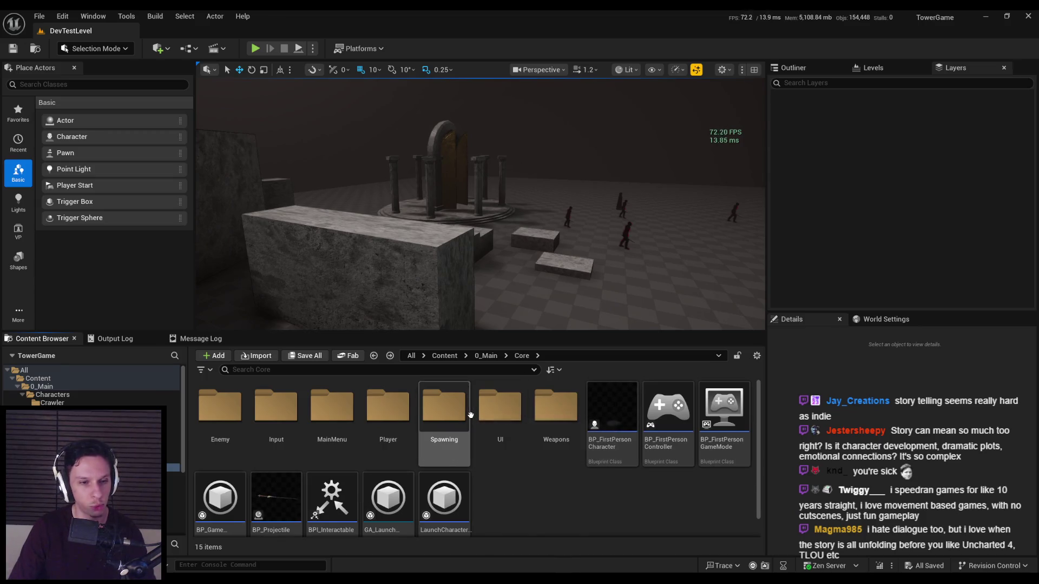
{"action": "scroll", "coordinate": [465, 417], "scroll_direction": "down", "scroll_amount": 1}
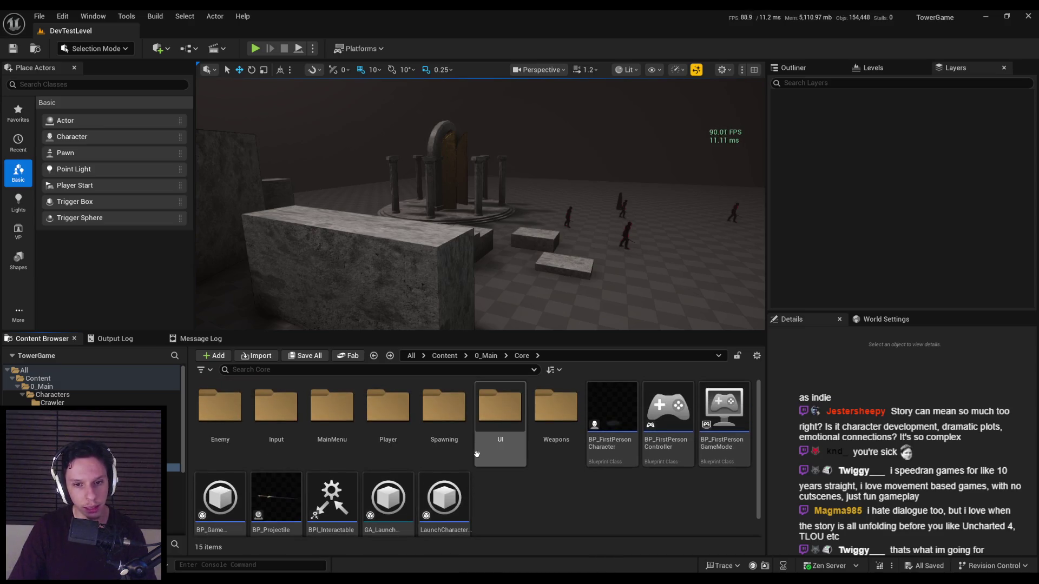
{"action": "scroll", "coordinate": [476, 467], "scroll_direction": "up", "scroll_amount": 1}
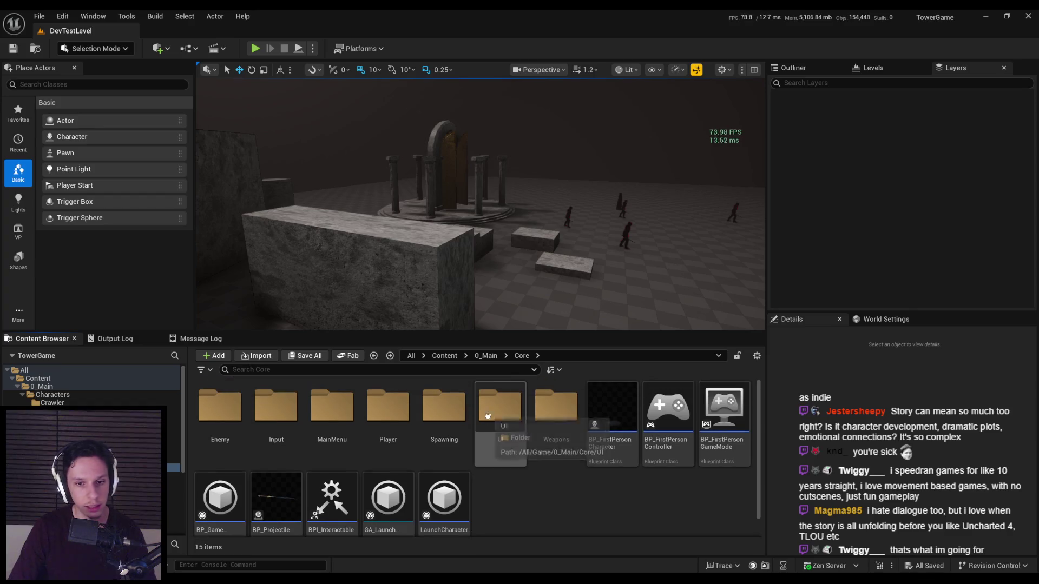
{"action": "scroll", "coordinate": [466, 452], "scroll_direction": "down", "scroll_amount": 1}
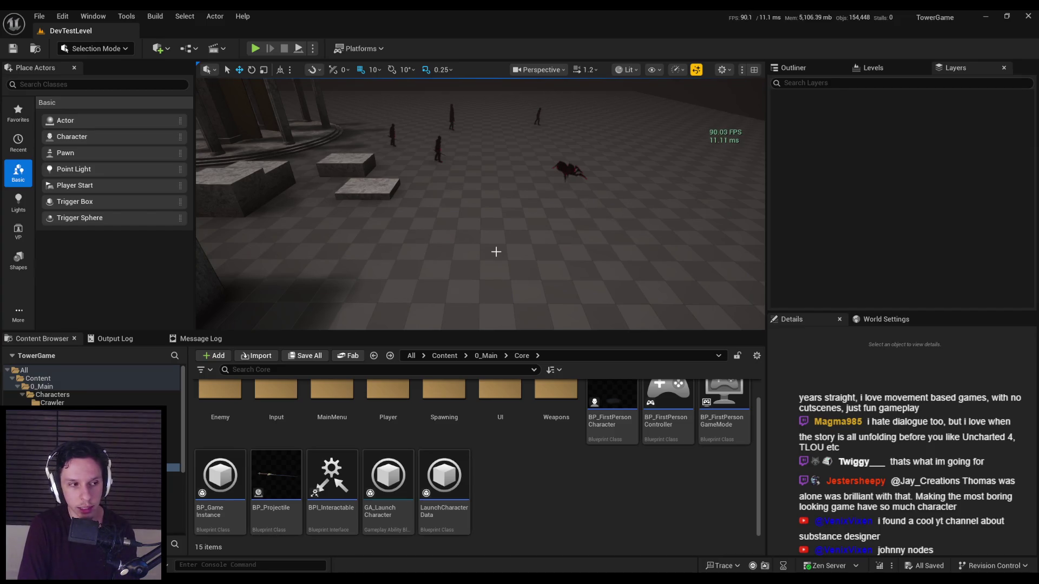
{"action": "left_click_drag", "start_coordinate": [496, 251], "coordinate": [496, 238]}
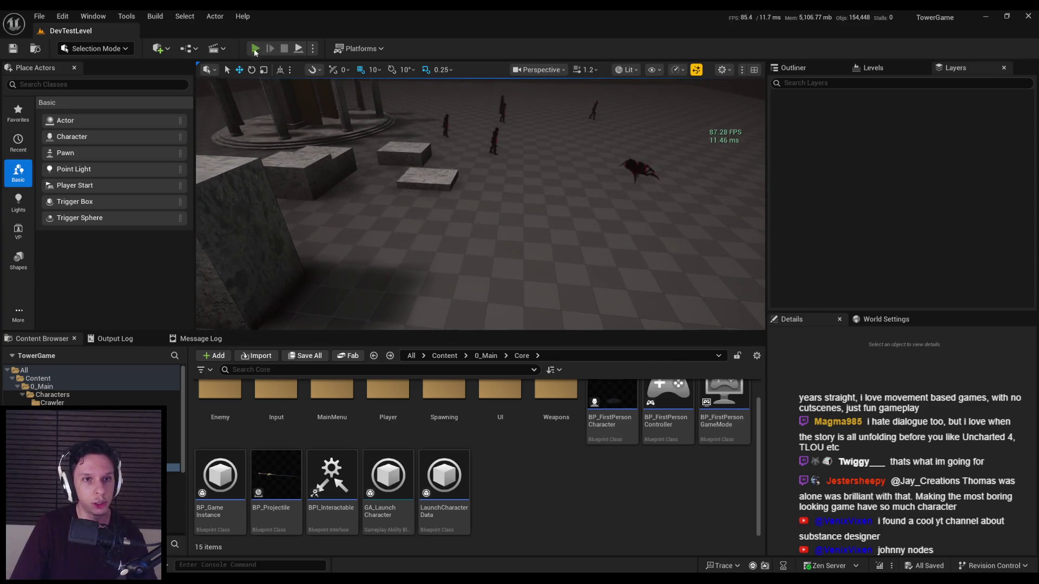
Start a fullscreen play-in-editor session, swap bow for sword, then switch to the GODTOWER notes.
{"action": "left_click", "coordinate": [254, 48]}
{"action": "key", "text": "F11"}
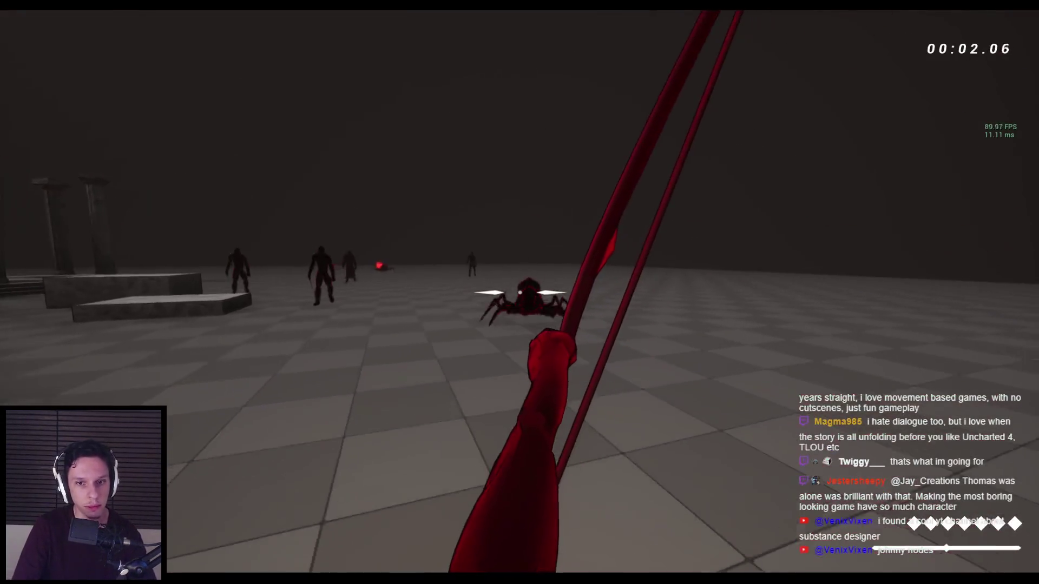
{"action": "key", "text": "Escape"}
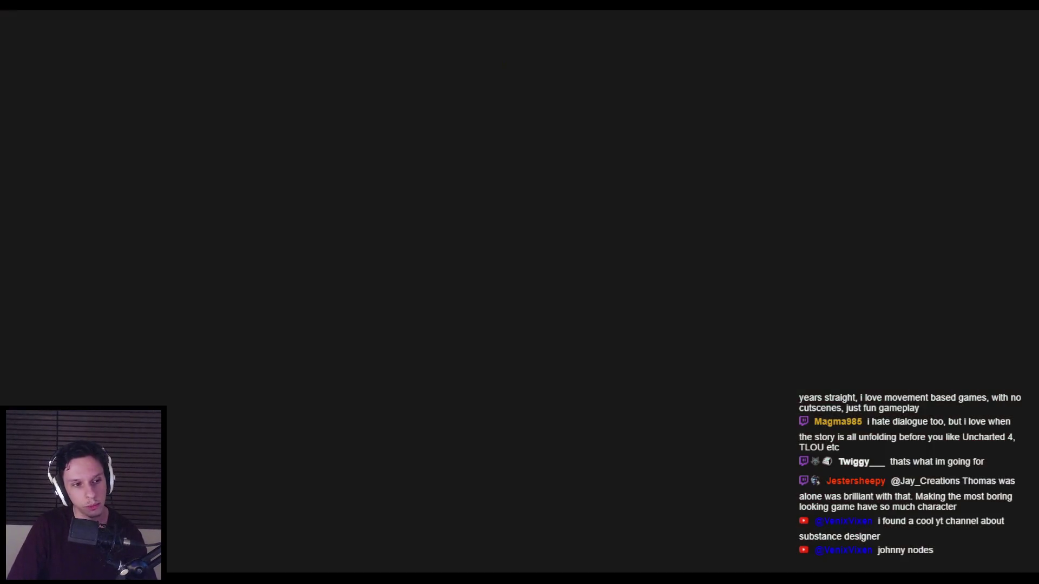
{"action": "key", "text": "alt+Tab"}
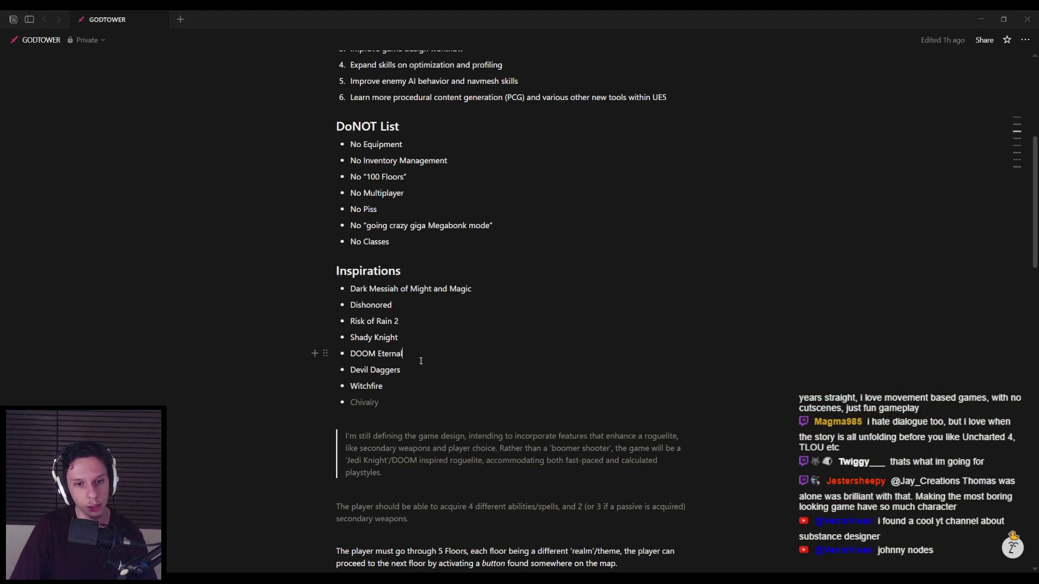
{"action": "left_click", "coordinate": [473, 288]}
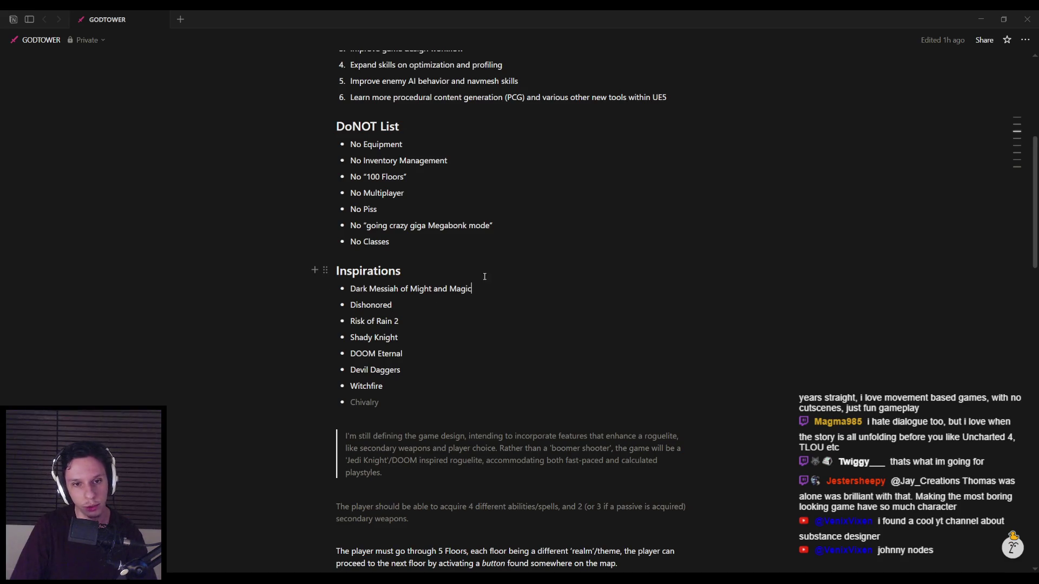
{"action": "scroll", "coordinate": [476, 276], "scroll_direction": "up", "scroll_amount": 1}
{"action": "scroll", "coordinate": [454, 347], "scroll_direction": "up", "scroll_amount": 2}
{"action": "left_click", "coordinate": [443, 345]}
{"action": "scroll", "coordinate": [457, 292], "scroll_direction": "up", "scroll_amount": 3}
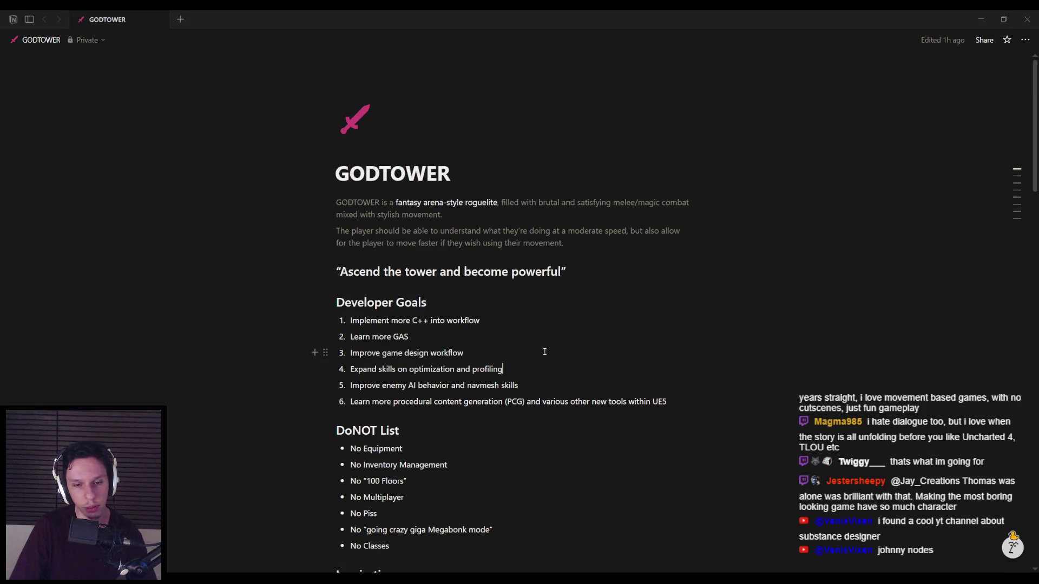
{"action": "left_click", "coordinate": [508, 332]}
{"action": "left_click", "coordinate": [499, 307]}
{"action": "left_click", "coordinate": [582, 246]}
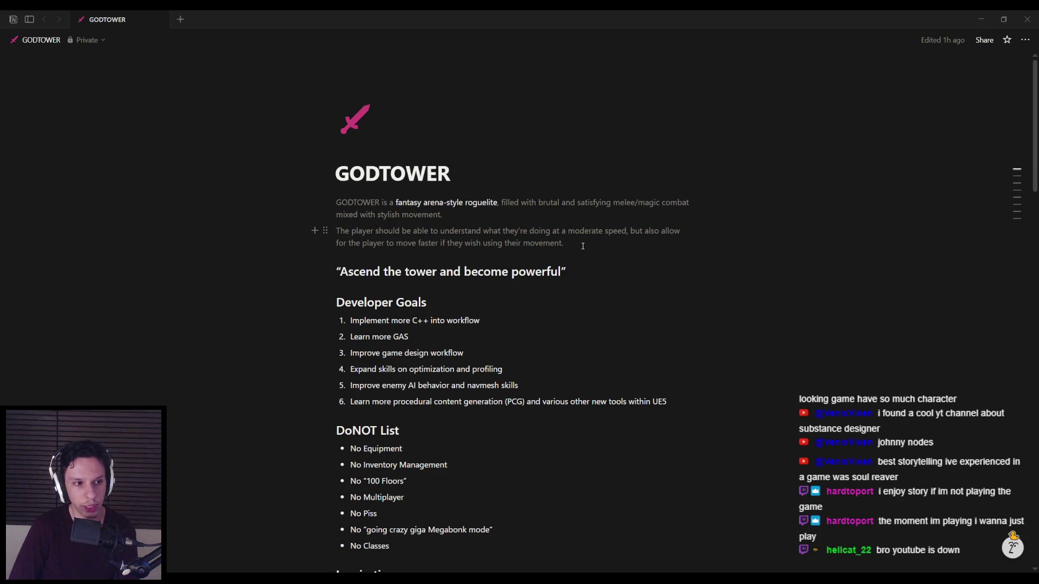
{"action": "left_click", "coordinate": [579, 239]}
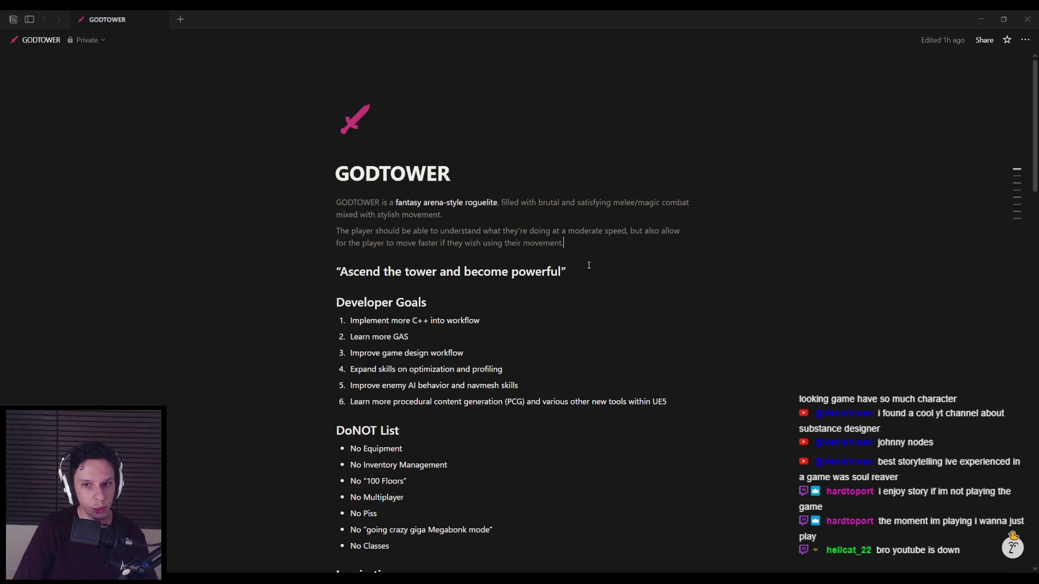
{"action": "left_click", "coordinate": [534, 355]}
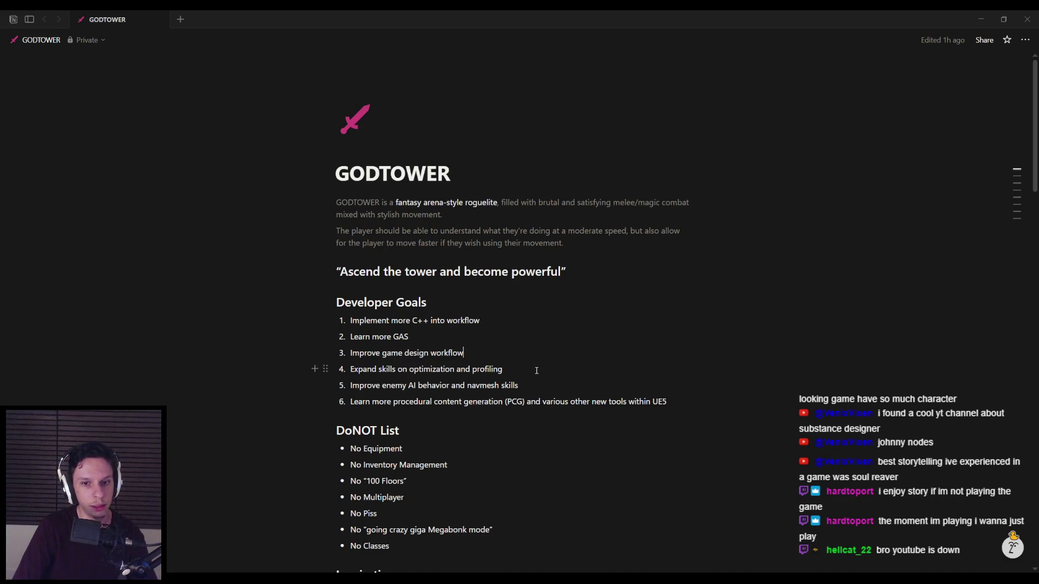
{"action": "scroll", "coordinate": [536, 384], "scroll_direction": "down", "scroll_amount": 1}
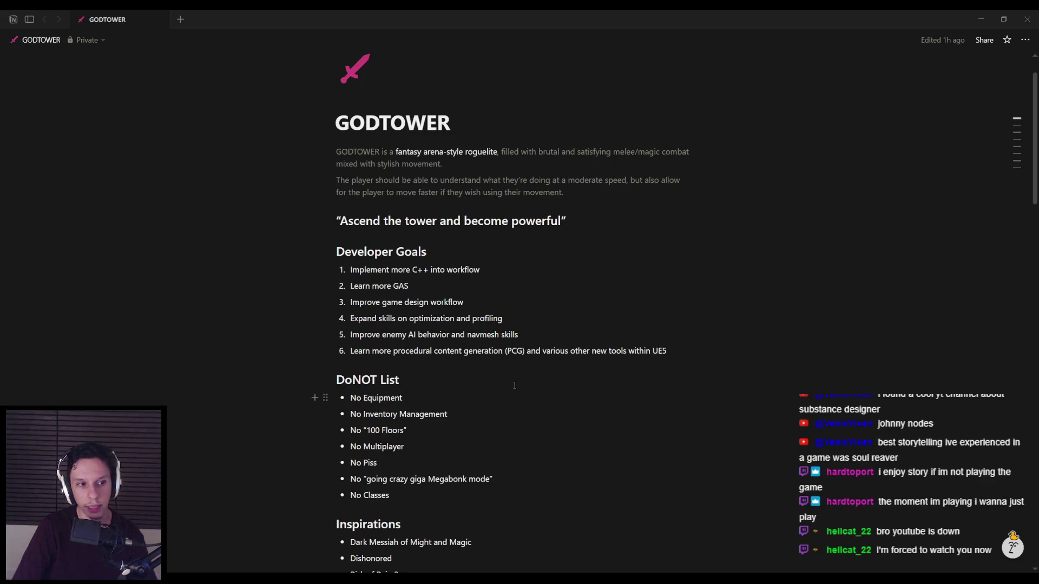
{"action": "left_click", "coordinate": [528, 398]}
{"action": "scroll", "coordinate": [495, 396], "scroll_direction": "down", "scroll_amount": 3}
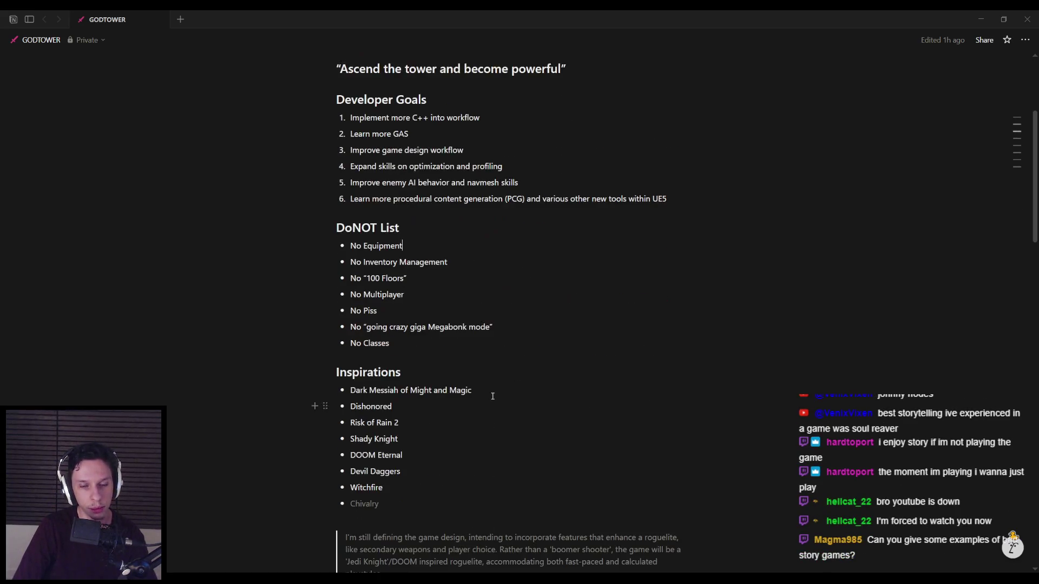
{"action": "left_click", "coordinate": [452, 298]}
{"action": "scroll", "coordinate": [452, 298], "scroll_direction": "up", "scroll_amount": 4}
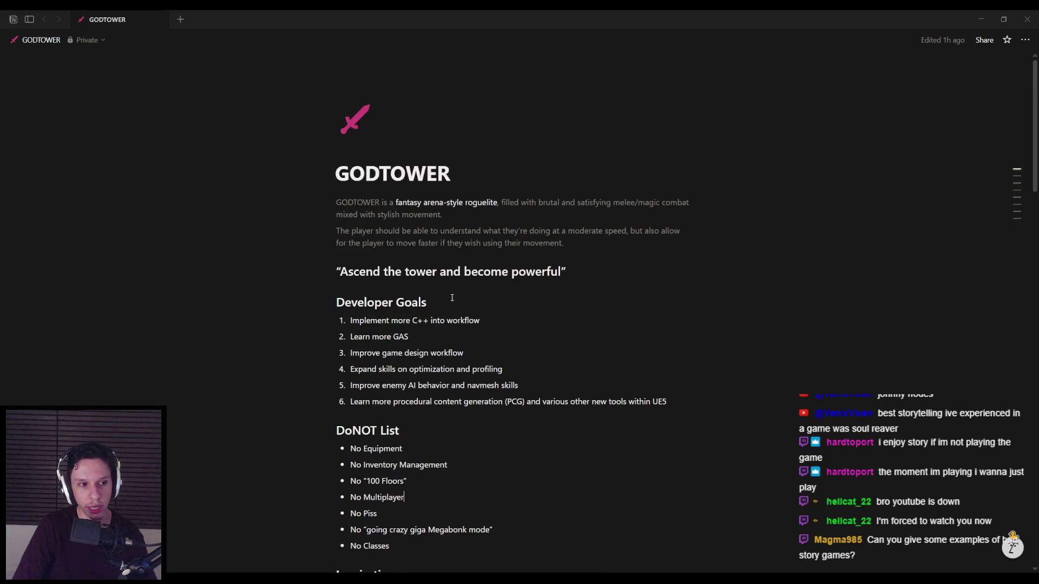
{"action": "scroll", "coordinate": [452, 297], "scroll_direction": "down", "scroll_amount": 5}
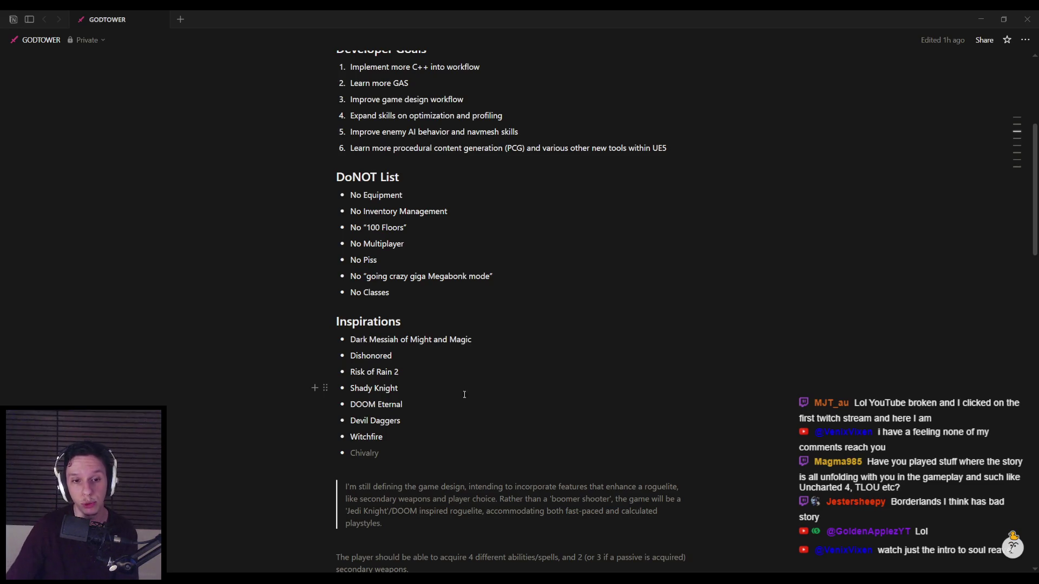
{"action": "left_click", "coordinate": [901, 565]}
Show the Steam game library with the search filter cleared and scroll through the games.
{"action": "left_click", "coordinate": [902, 509]}
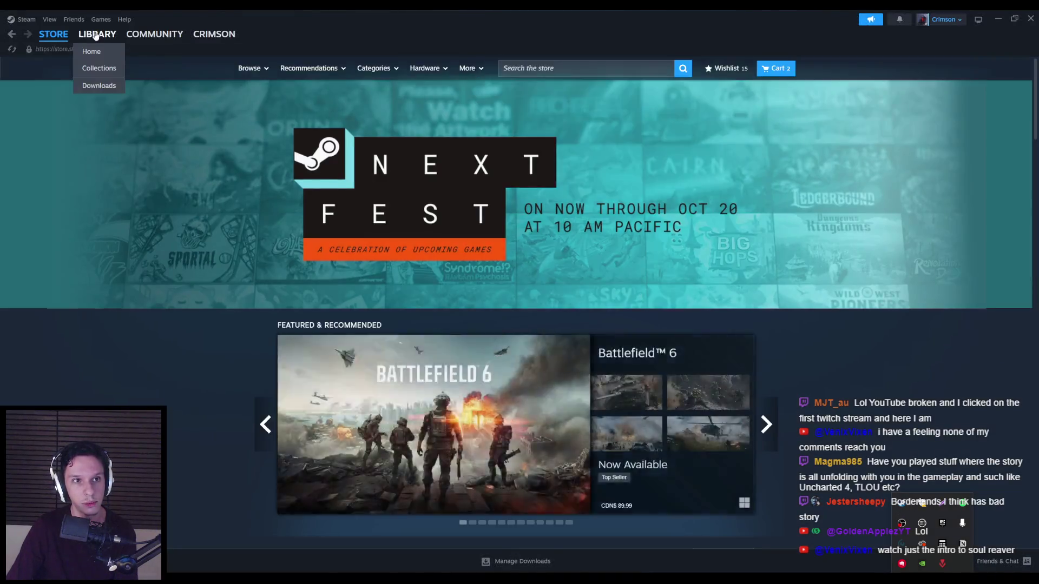
{"action": "left_click", "coordinate": [97, 34]}
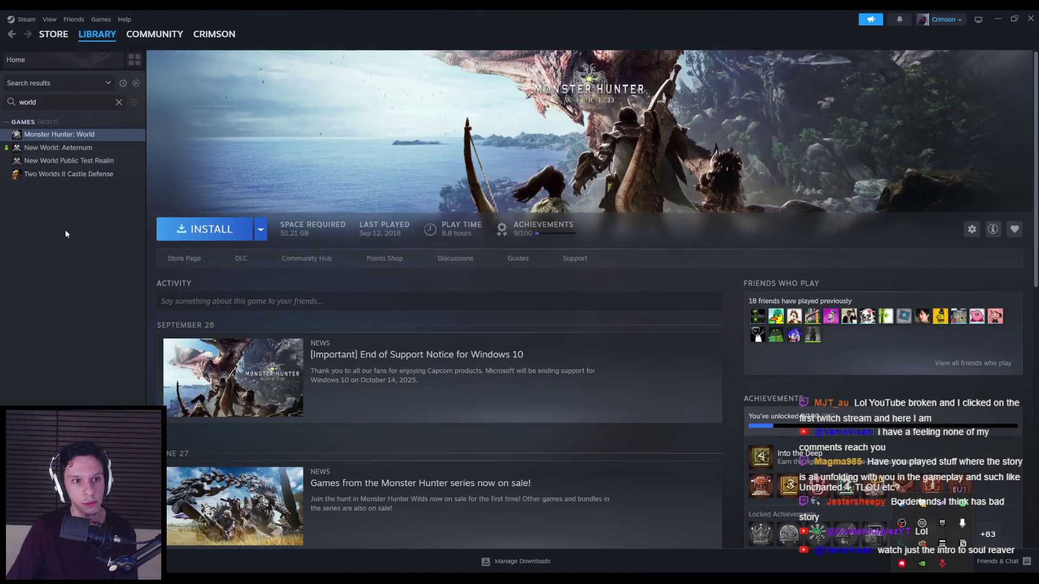
{"action": "left_click", "coordinate": [118, 101]}
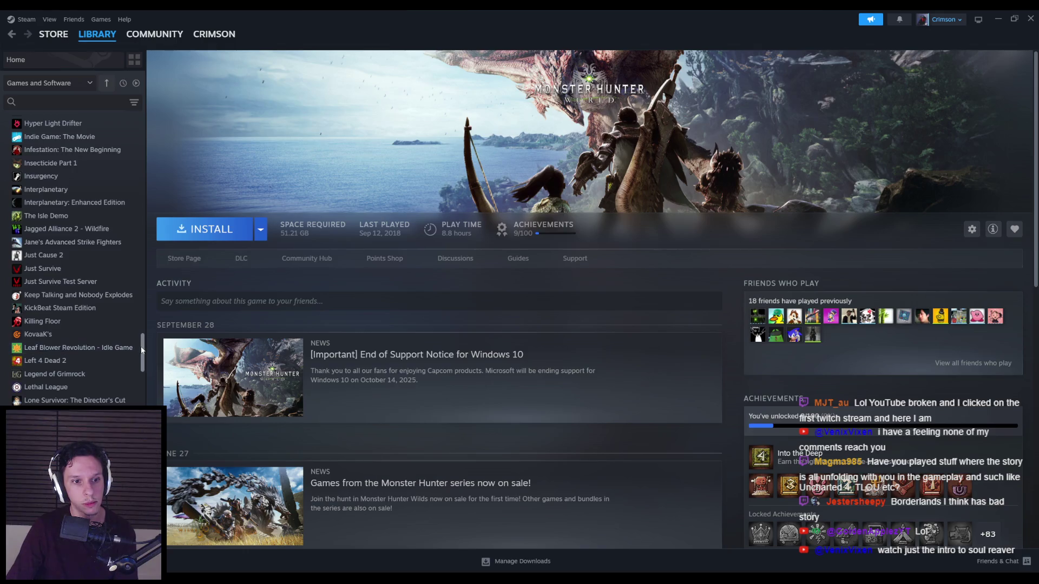
{"action": "scroll", "coordinate": [142, 356], "scroll_direction": "up", "scroll_amount": 5}
{"action": "mouse_move", "coordinate": [143, 356]}
{"action": "left_mouse_down"}
{"action": "mouse_move", "coordinate": [142, 490]}
{"action": "mouse_move", "coordinate": [143, 430]}
{"action": "left_mouse_up"}
{"action": "scroll", "coordinate": [73, 260], "scroll_direction": "up", "scroll_amount": 4}
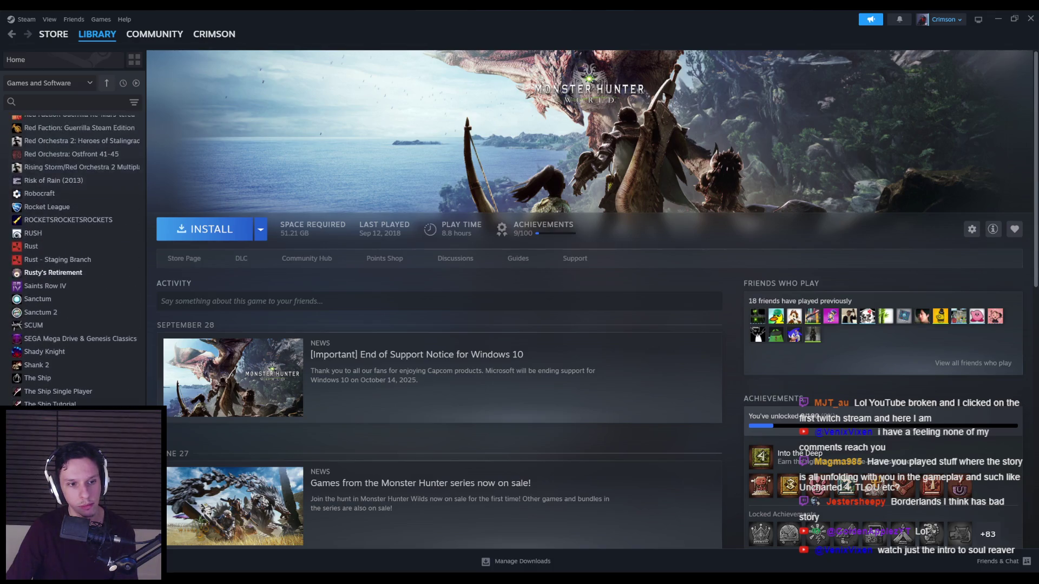
{"action": "scroll", "coordinate": [73, 260], "scroll_direction": "up", "scroll_amount": 2}
{"action": "mouse_move", "coordinate": [147, 410]}
{"action": "left_mouse_down"}
{"action": "mouse_move", "coordinate": [135, 116]}
{"action": "mouse_move", "coordinate": [135, 139]}
{"action": "left_mouse_up"}
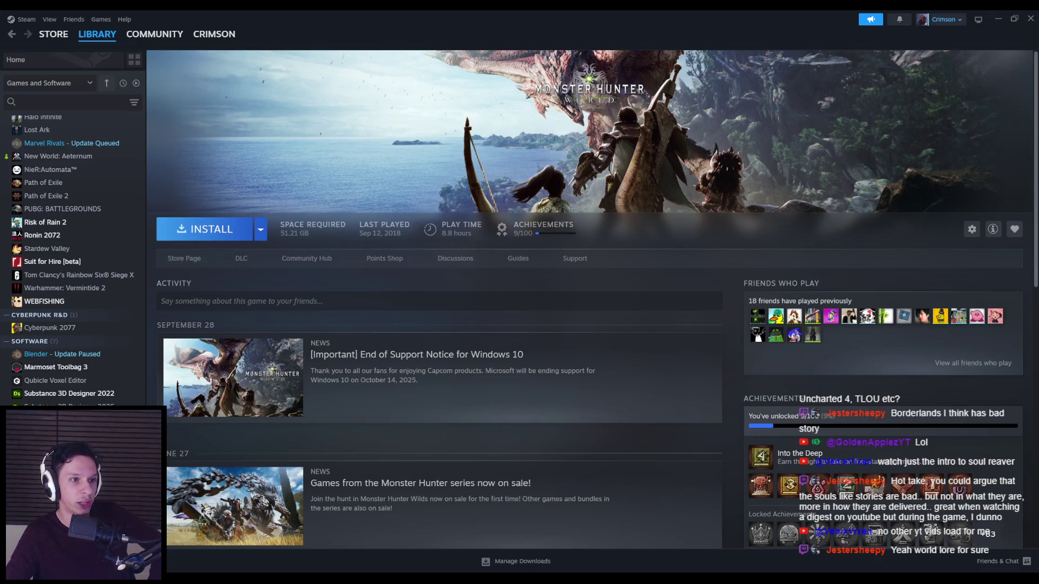
Open the Suit for Hire [beta] store page, then close Steam.
{"action": "scroll", "coordinate": [103, 272], "scroll_direction": "up", "scroll_amount": 2}
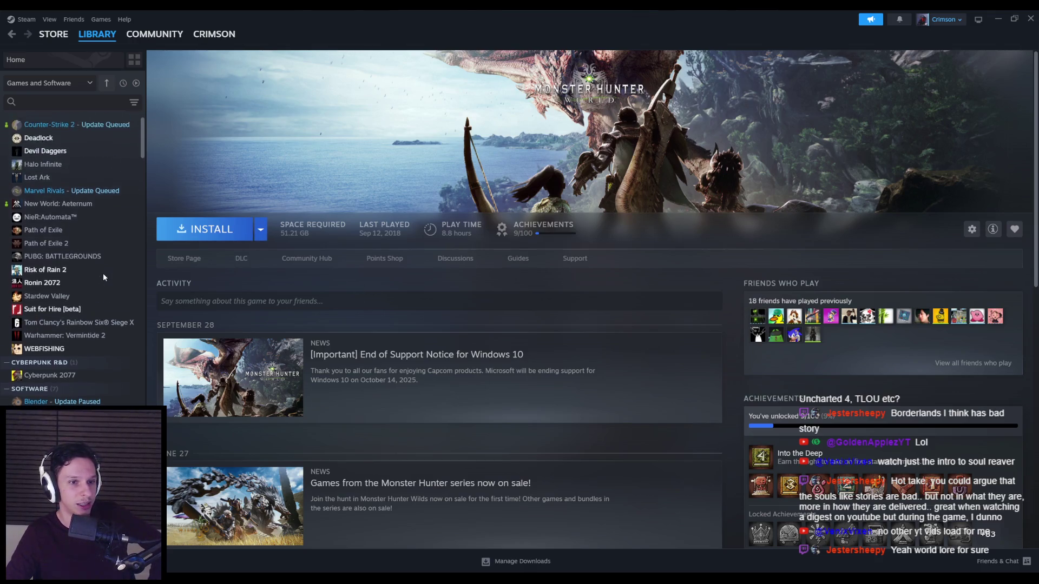
{"action": "left_click", "coordinate": [70, 319]}
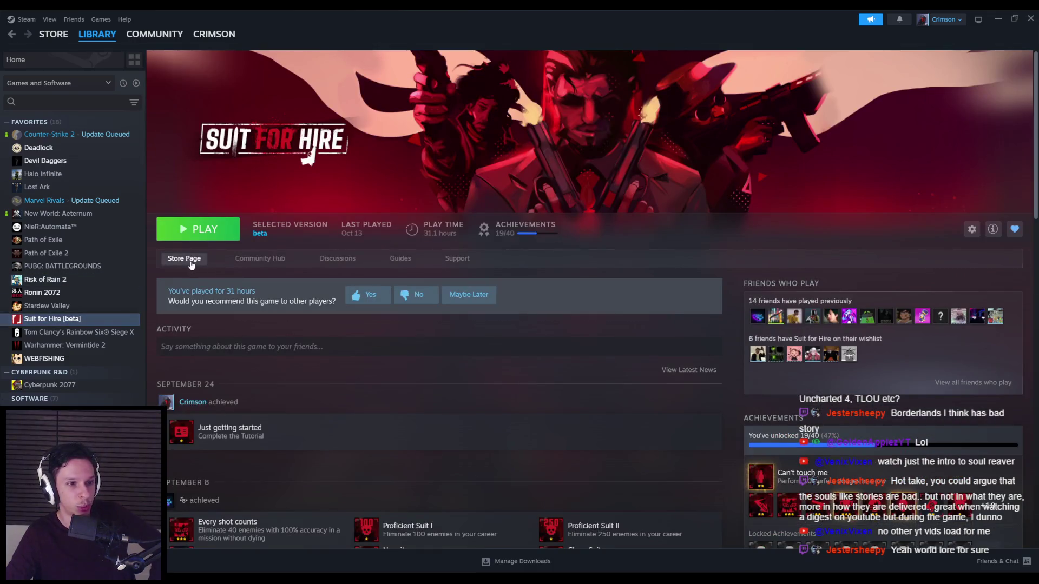
{"action": "left_click", "coordinate": [183, 260]}
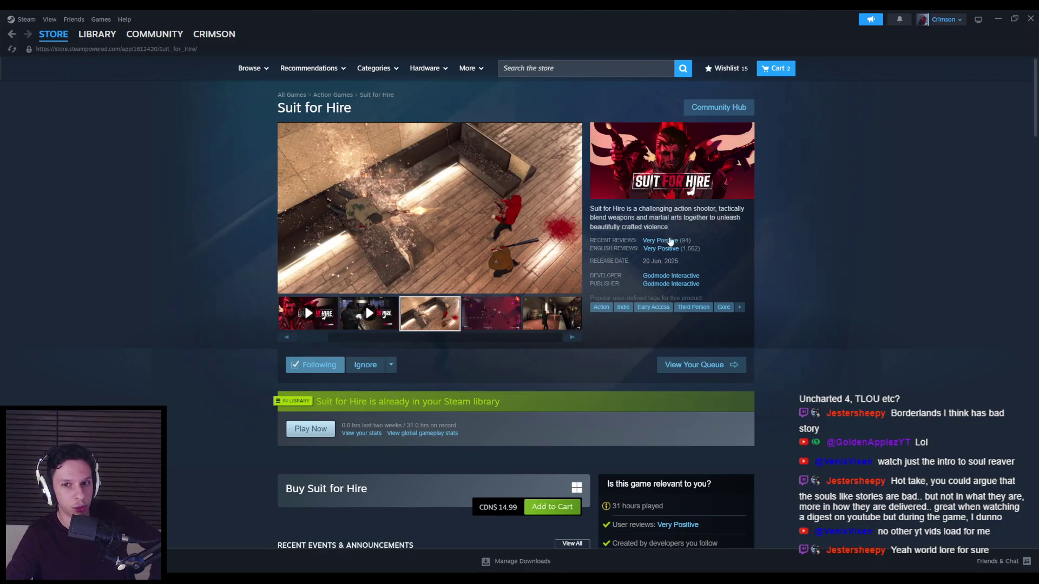
{"action": "left_click", "coordinate": [1030, 18]}
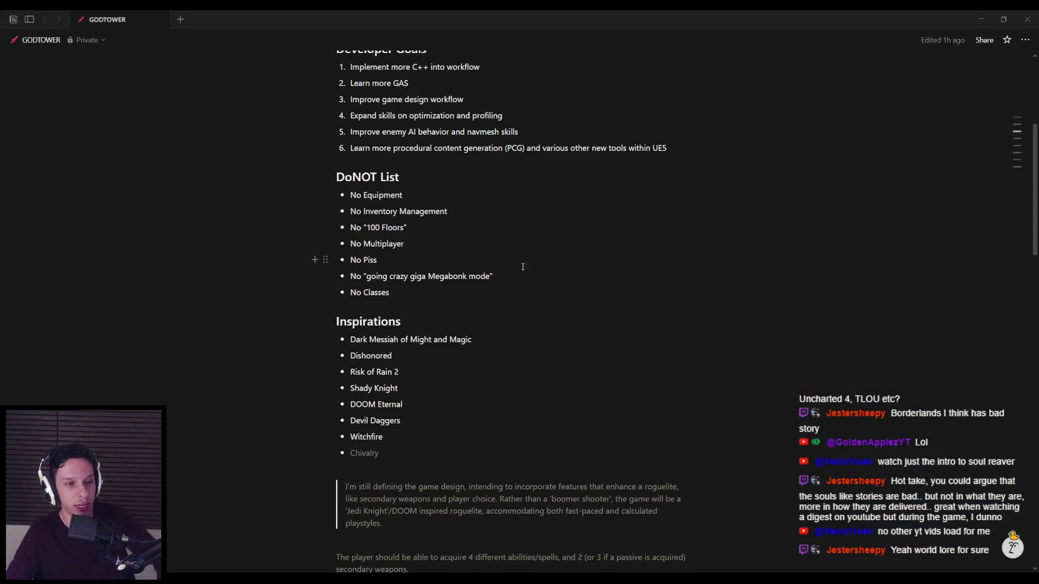
Return to the GODTOWER Notion page and scroll past Feature List and Stats to the Task List.
{"action": "mouse_move", "coordinate": [315, 578]}
{"action": "left_click", "coordinate": [355, 553]}
{"action": "key", "text": "alt+Tab"}
{"action": "scroll", "coordinate": [412, 430], "scroll_direction": "down", "scroll_amount": 10}
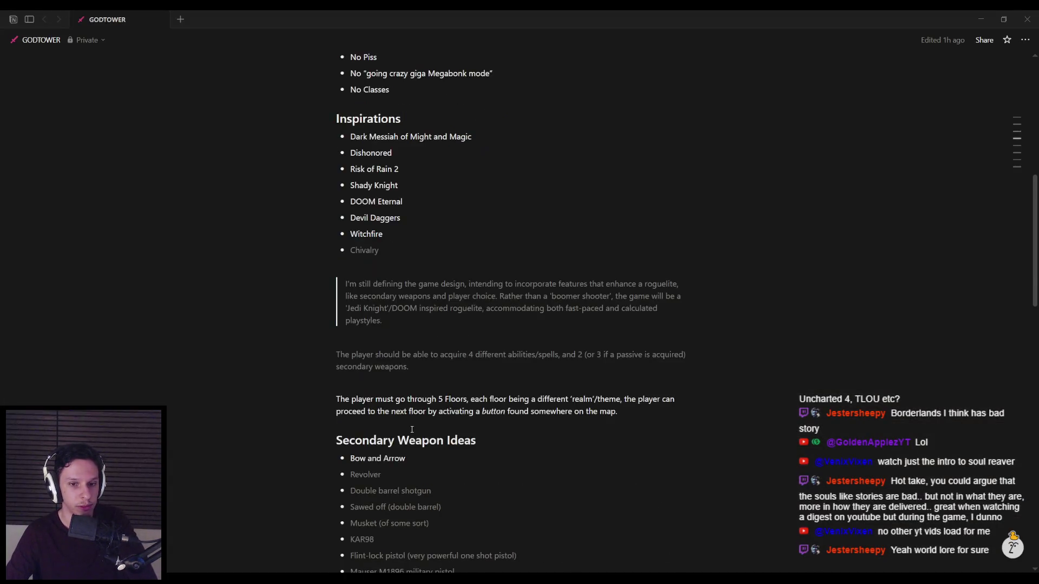
{"action": "scroll", "coordinate": [411, 430], "scroll_direction": "down", "scroll_amount": 2}
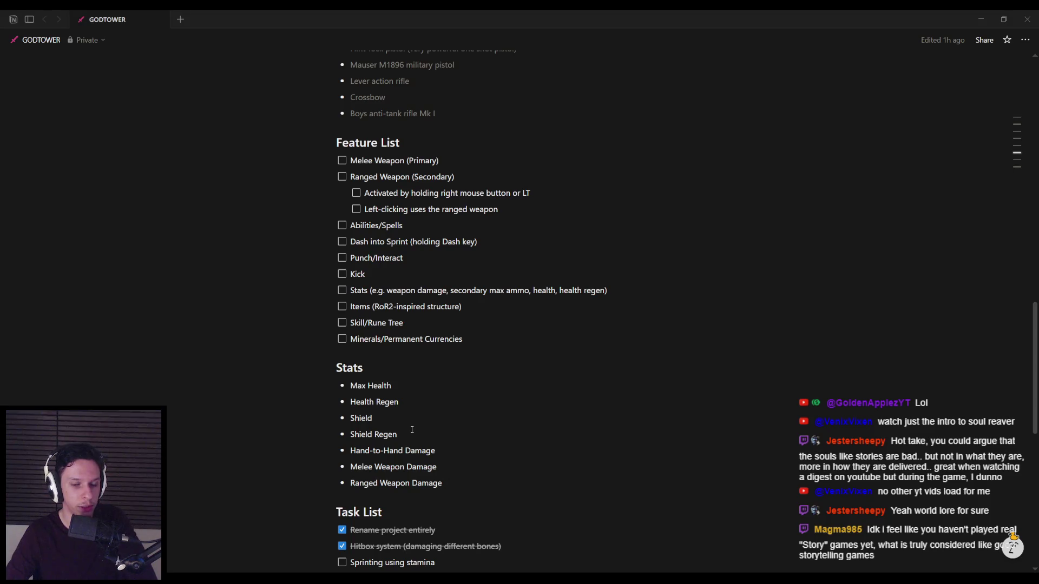
{"action": "scroll", "coordinate": [412, 429], "scroll_direction": "down", "scroll_amount": 5}
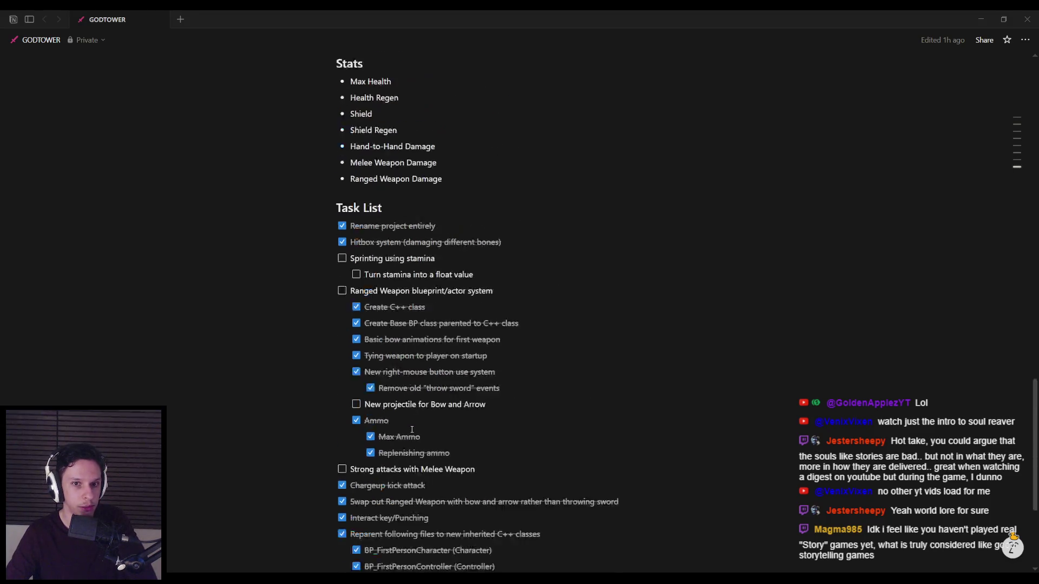
Review the Minerals, Items, Dash into Sprint and secondary weapon ideas entries.
{"action": "scroll", "coordinate": [411, 429], "scroll_direction": "up", "scroll_amount": 5}
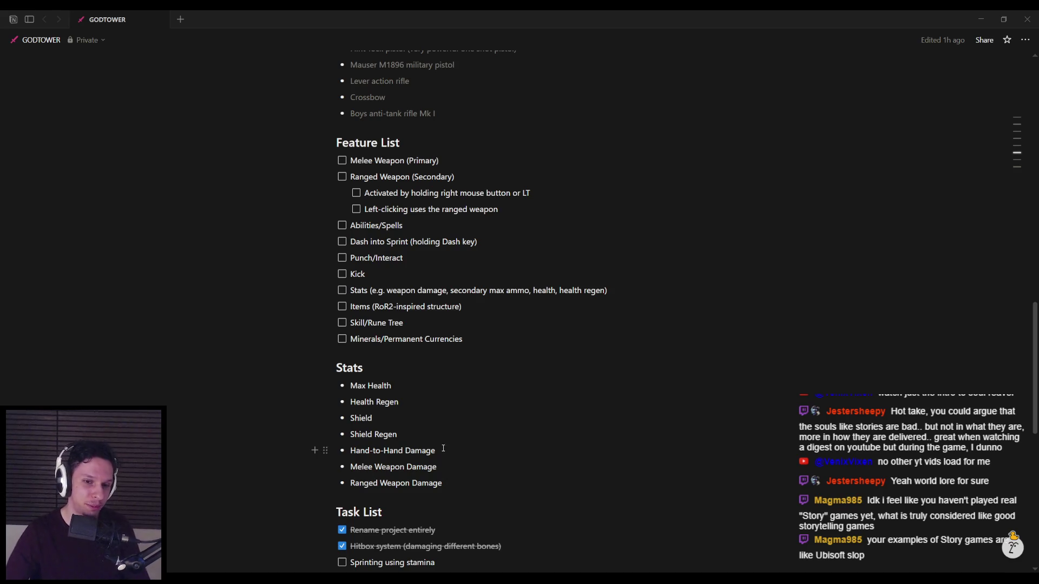
{"action": "left_click", "coordinate": [483, 335]}
{"action": "scroll", "coordinate": [482, 336], "scroll_direction": "up", "scroll_amount": 1}
{"action": "left_click", "coordinate": [463, 370]}
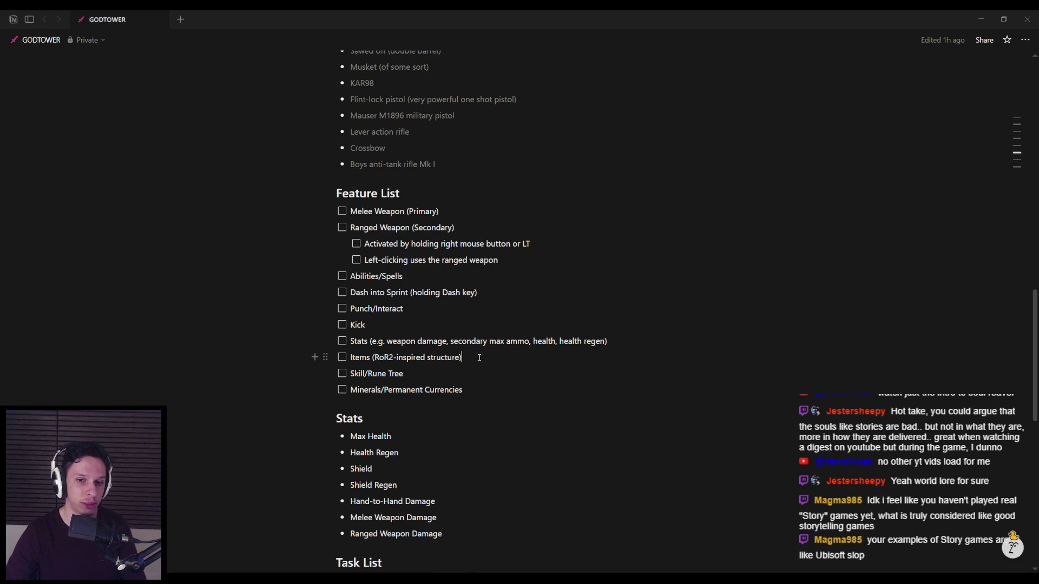
{"action": "scroll", "coordinate": [545, 325], "scroll_direction": "up", "scroll_amount": 1}
{"action": "left_click", "coordinate": [497, 342]}
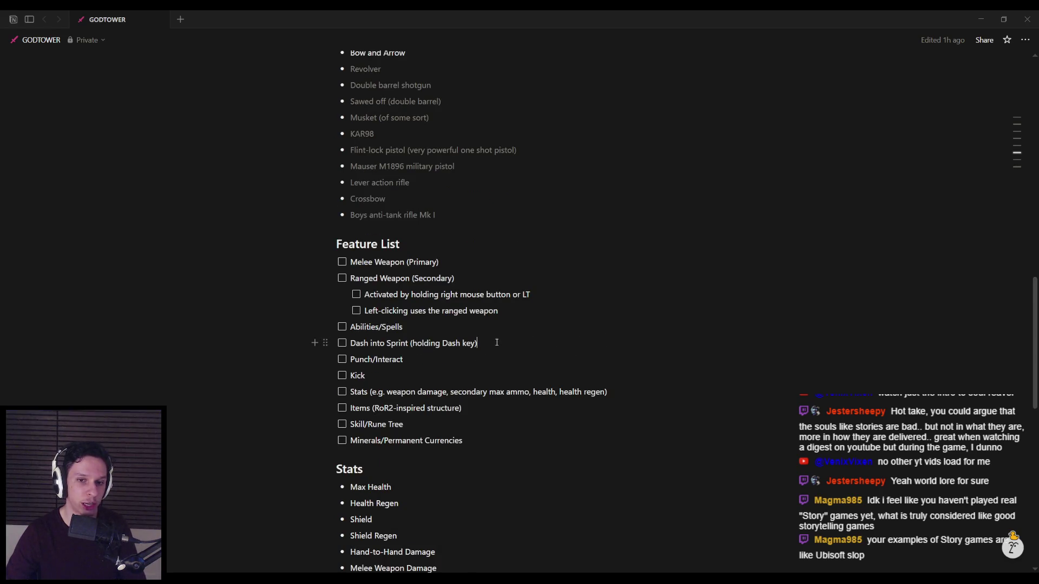
{"action": "scroll", "coordinate": [497, 342], "scroll_direction": "up", "scroll_amount": 2}
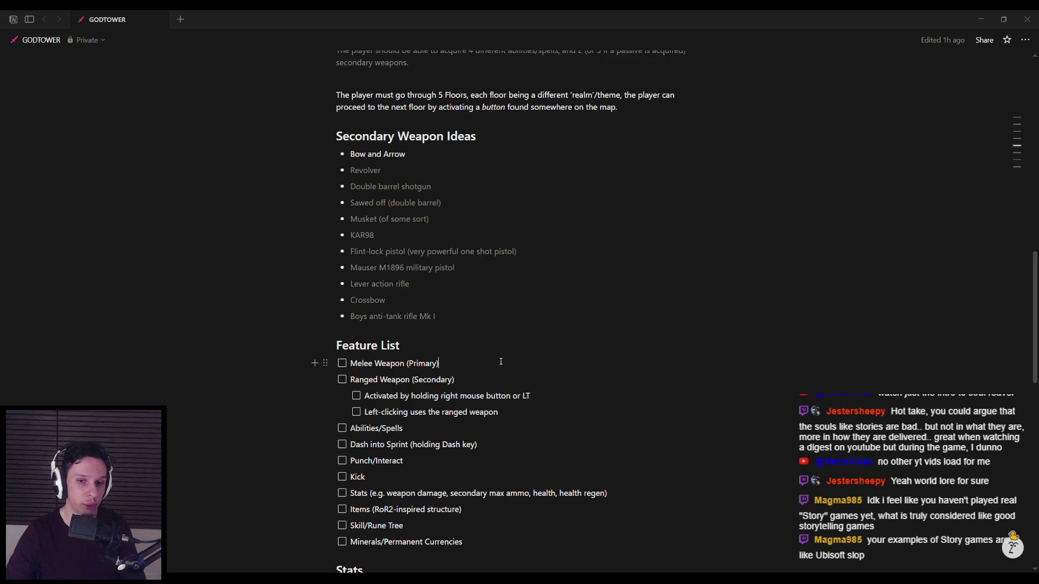
{"action": "scroll", "coordinate": [449, 438], "scroll_direction": "up", "scroll_amount": 2}
{"action": "left_click", "coordinate": [447, 424]}
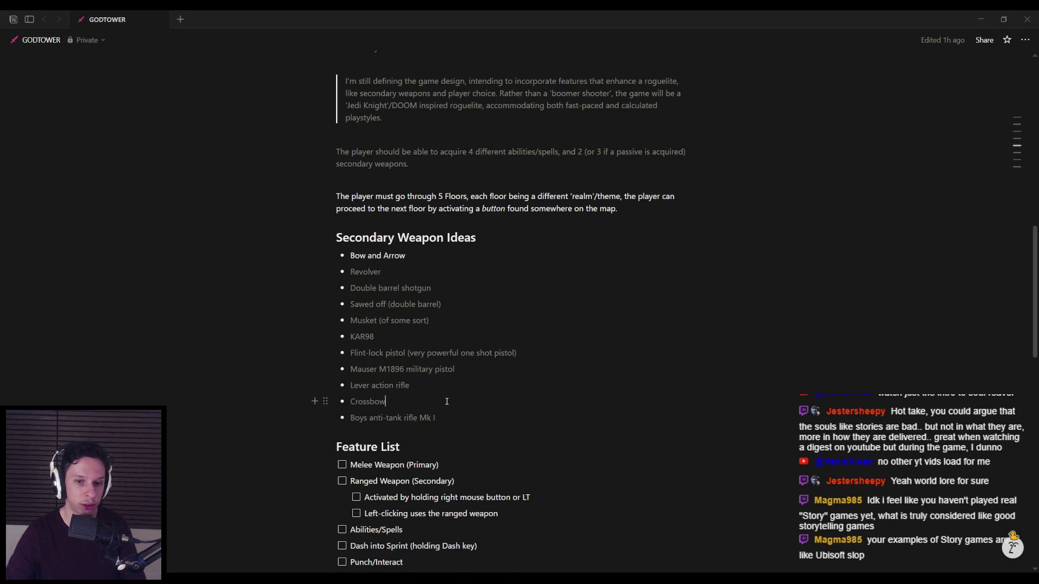
Scroll over the weapon ideas once more, then return to the BP_Enemy-Crawler event graph.
{"action": "scroll", "coordinate": [487, 390], "scroll_direction": "up", "scroll_amount": 1}
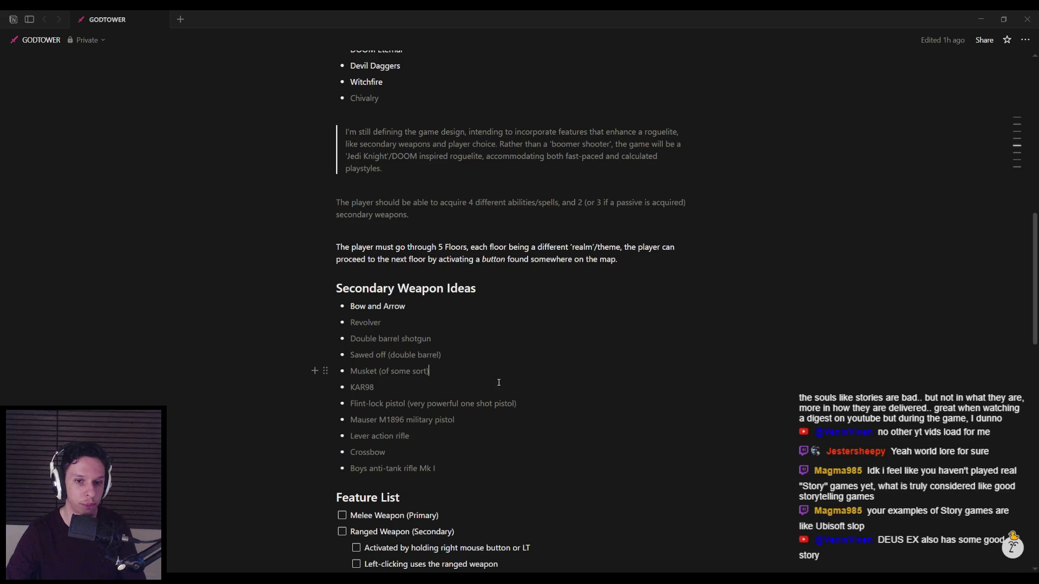
{"action": "scroll", "coordinate": [498, 402], "scroll_direction": "down", "scroll_amount": 7}
{"action": "scroll", "coordinate": [497, 402], "scroll_direction": "down", "scroll_amount": 6}
{"action": "scroll", "coordinate": [489, 408], "scroll_direction": "down", "scroll_amount": 4}
{"action": "scroll", "coordinate": [481, 415], "scroll_direction": "up", "scroll_amount": 3}
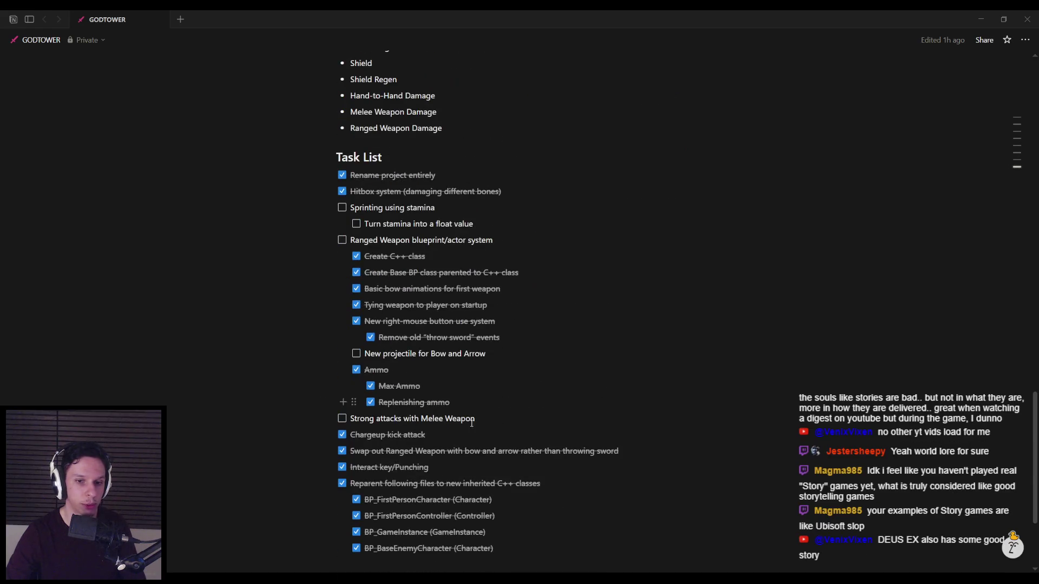
{"action": "left_click", "coordinate": [339, 562]}
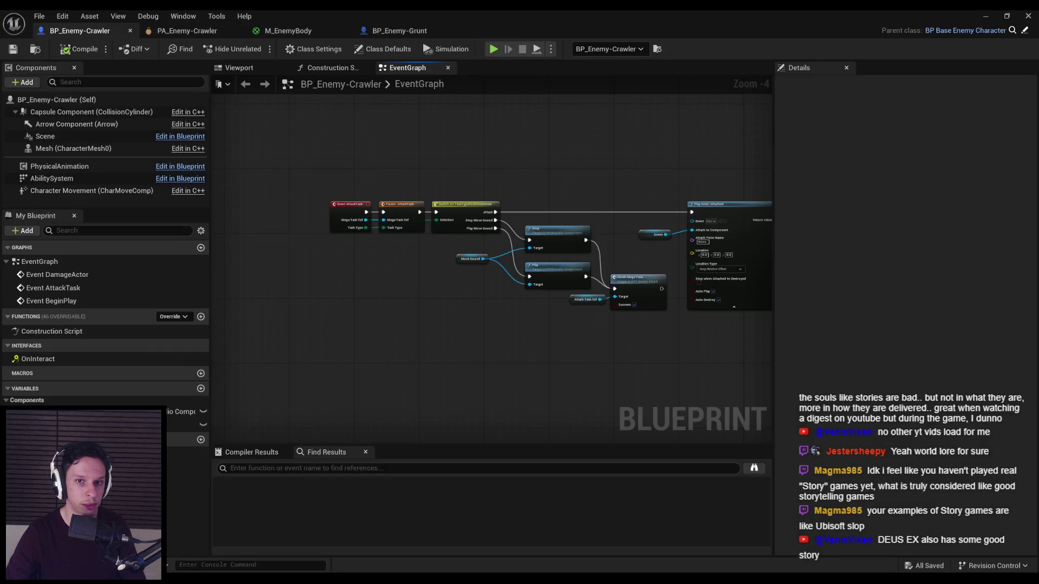
Align the stacked reroute points into one column with Shift+A and save BP_Enemy-Crawler.
{"action": "scroll", "coordinate": [349, 297], "scroll_direction": "down", "scroll_amount": 2}
{"action": "scroll", "coordinate": [346, 309], "scroll_direction": "up", "scroll_amount": 3}
{"action": "scroll", "coordinate": [341, 330], "scroll_direction": "down", "scroll_amount": 1}
{"action": "scroll", "coordinate": [336, 345], "scroll_direction": "down", "scroll_amount": 3}
{"action": "left_click_drag", "start_coordinate": [378, 348], "coordinate": [385, 352]}
{"action": "scroll", "coordinate": [385, 352], "scroll_direction": "up", "scroll_amount": 4}
{"action": "scroll", "coordinate": [459, 358], "scroll_direction": "down", "scroll_amount": 3}
{"action": "scroll", "coordinate": [531, 353], "scroll_direction": "up", "scroll_amount": 4}
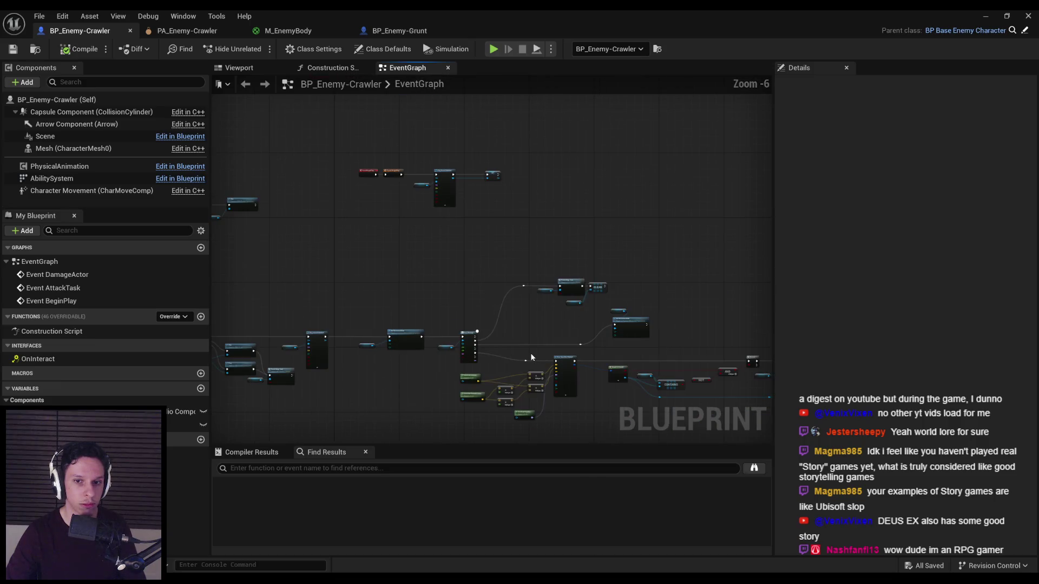
{"action": "scroll", "coordinate": [530, 352], "scroll_direction": "down", "scroll_amount": 2}
{"action": "left_click_drag", "start_coordinate": [448, 177], "coordinate": [473, 373]}
{"action": "key", "text": "shift+a"}
{"action": "left_click", "coordinate": [495, 287]}
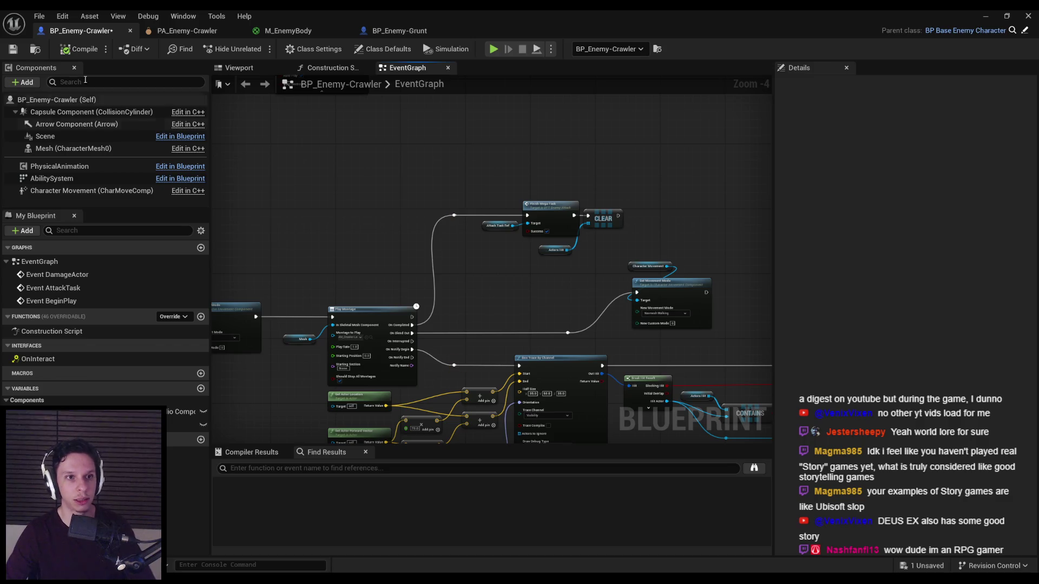
{"action": "left_click", "coordinate": [13, 49]}
Reselect the reroute points, align them further right with Shift+D, and save again.
{"action": "scroll", "coordinate": [466, 244], "scroll_direction": "up", "scroll_amount": 1}
{"action": "scroll", "coordinate": [465, 243], "scroll_direction": "down", "scroll_amount": 1}
{"action": "mouse_move", "coordinate": [450, 149]}
{"action": "left_mouse_down"}
{"action": "mouse_move", "coordinate": [475, 290]}
{"action": "mouse_move", "coordinate": [499, 281]}
{"action": "left_mouse_up"}
{"action": "key", "text": "shift+d"}
{"action": "left_click", "coordinate": [13, 50]}
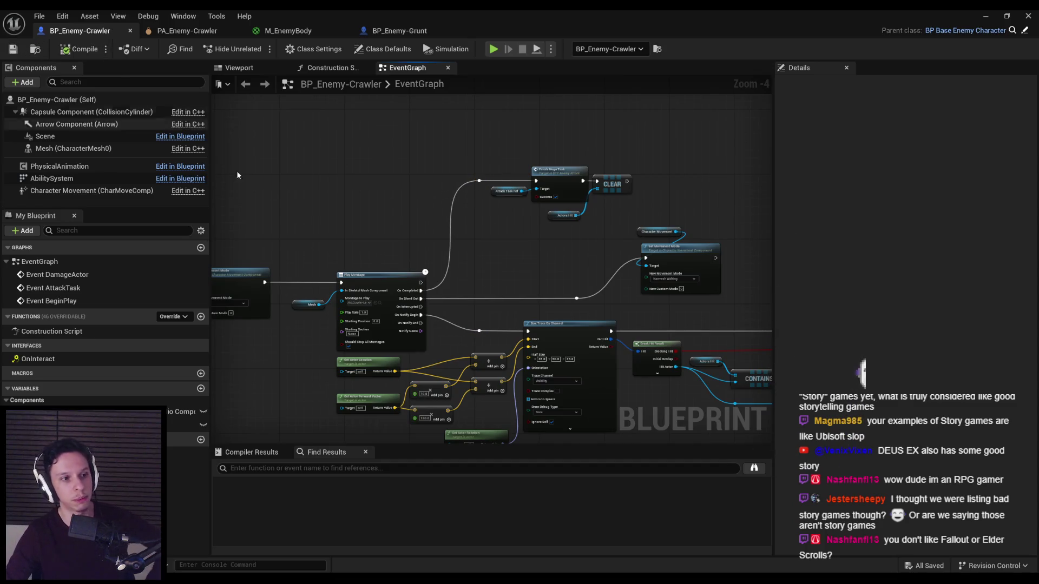
Pan across the graph's left-hand nodes toward the Play Montage node.
{"action": "scroll", "coordinate": [382, 205], "scroll_direction": "down", "scroll_amount": 2}
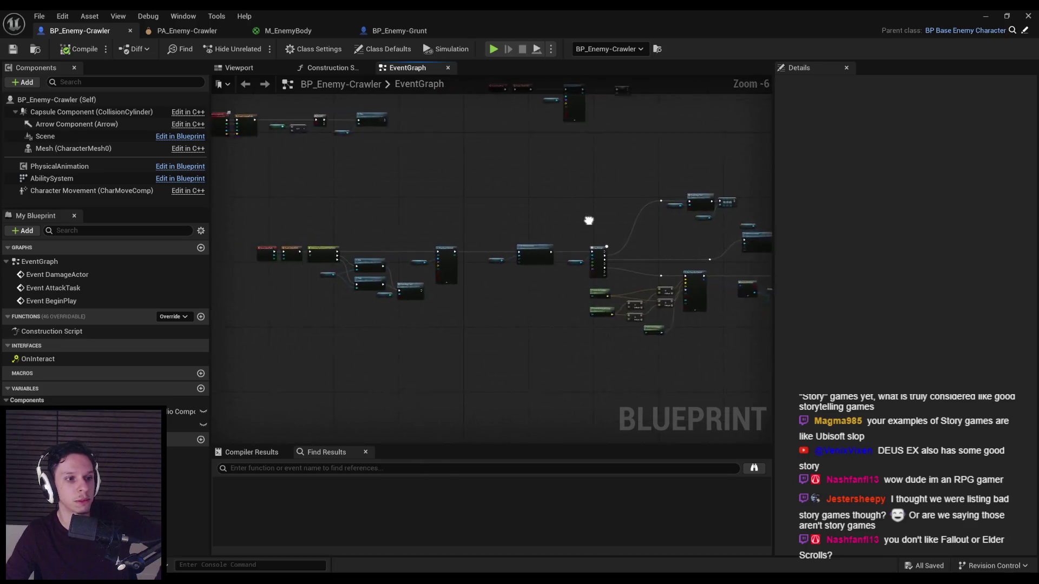
{"action": "scroll", "coordinate": [628, 220], "scroll_direction": "up", "scroll_amount": 3}
{"action": "scroll", "coordinate": [606, 217], "scroll_direction": "down", "scroll_amount": 2}
{"action": "mouse_move", "coordinate": [606, 217]}
{"action": "left_mouse_down"}
{"action": "mouse_move", "coordinate": [484, 206]}
{"action": "mouse_move", "coordinate": [429, 214]}
{"action": "left_mouse_up"}
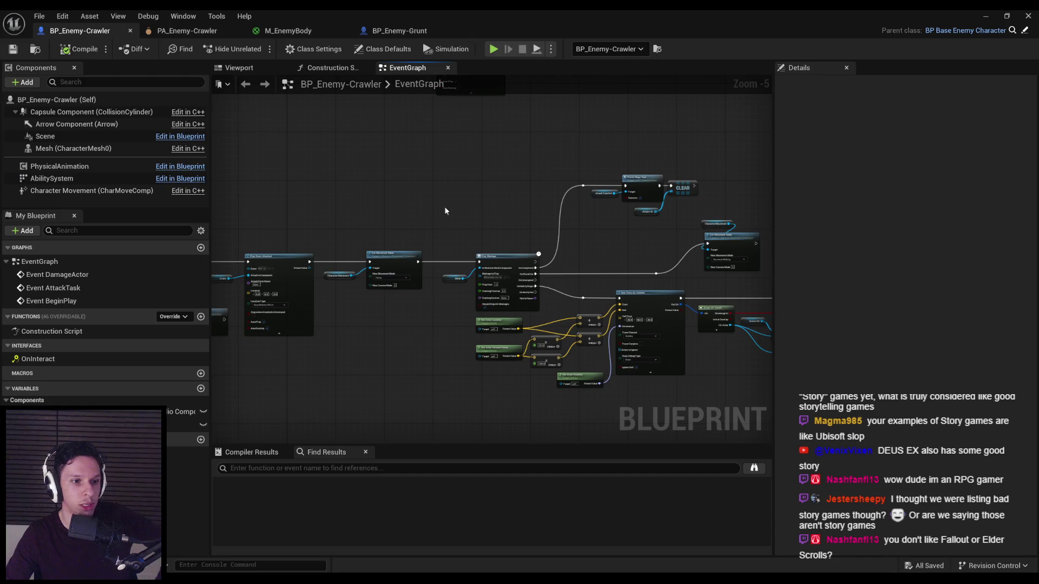
{"action": "scroll", "coordinate": [433, 203], "scroll_direction": "down", "scroll_amount": 1}
{"action": "scroll", "coordinate": [463, 216], "scroll_direction": "up", "scroll_amount": 4}
{"action": "scroll", "coordinate": [463, 216], "scroll_direction": "down", "scroll_amount": 3}
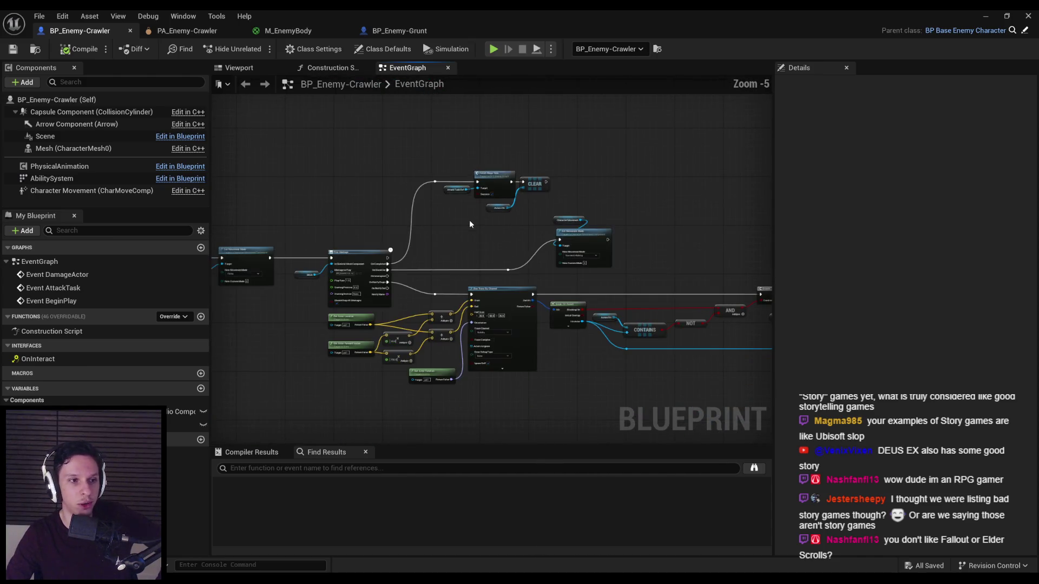
{"action": "scroll", "coordinate": [465, 223], "scroll_direction": "down", "scroll_amount": 1}
{"action": "scroll", "coordinate": [466, 209], "scroll_direction": "up", "scroll_amount": 3}
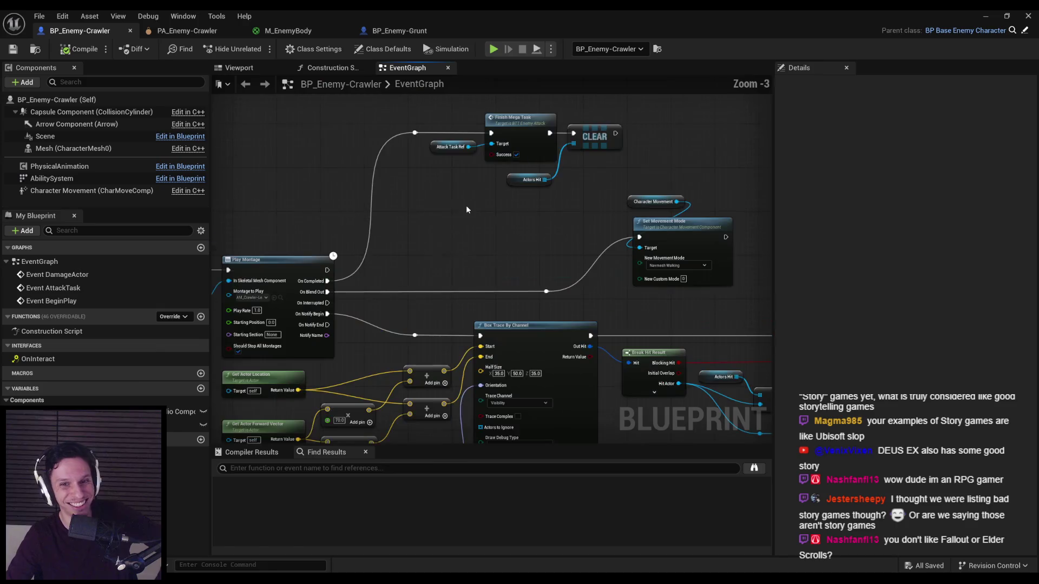
{"action": "scroll", "coordinate": [468, 203], "scroll_direction": "down", "scroll_amount": 1}
{"action": "left_click_drag", "start_coordinate": [468, 202], "coordinate": [439, 237]}
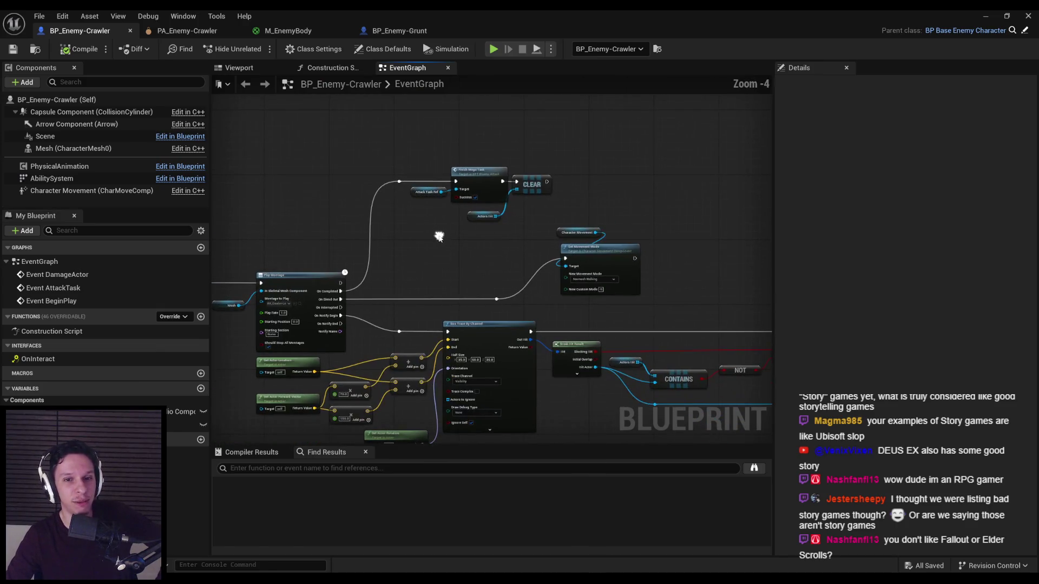
{"action": "scroll", "coordinate": [426, 262], "scroll_direction": "up", "scroll_amount": 1}
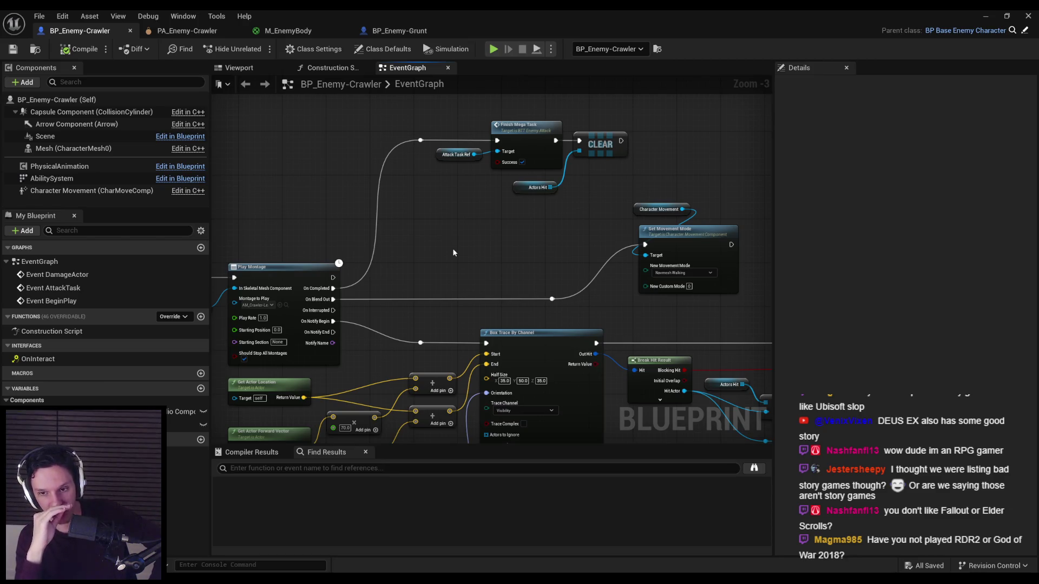
{"action": "scroll", "coordinate": [544, 262], "scroll_direction": "up", "scroll_amount": 4}
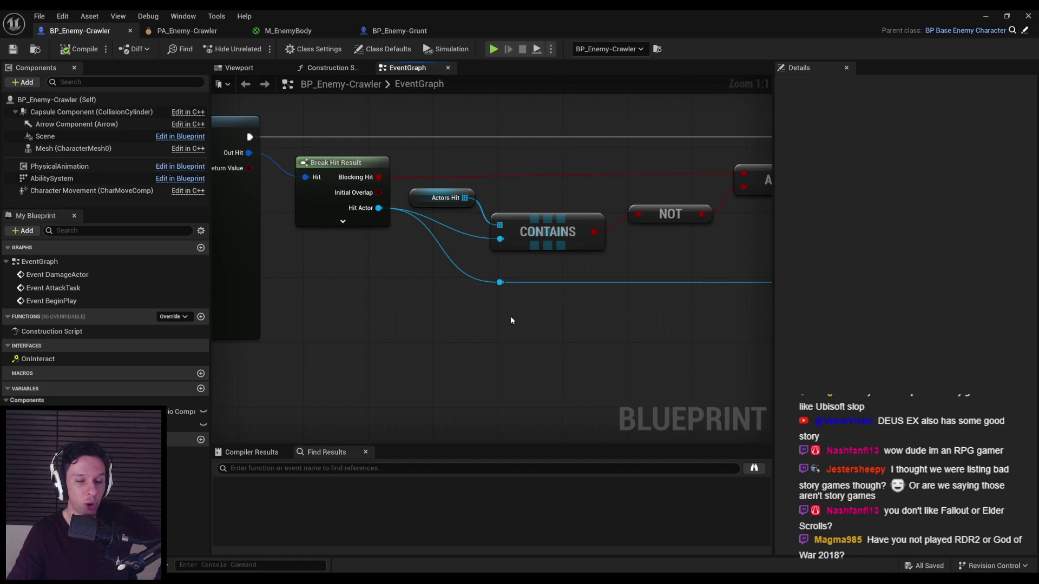
{"action": "scroll", "coordinate": [510, 320], "scroll_direction": "down", "scroll_amount": 3}
{"action": "mouse_move", "coordinate": [345, 340]}
{"action": "left_mouse_down"}
{"action": "mouse_move", "coordinate": [593, 339]}
{"action": "mouse_move", "coordinate": [495, 327]}
{"action": "left_mouse_up"}
{"action": "scroll", "coordinate": [495, 327], "scroll_direction": "down", "scroll_amount": 1}
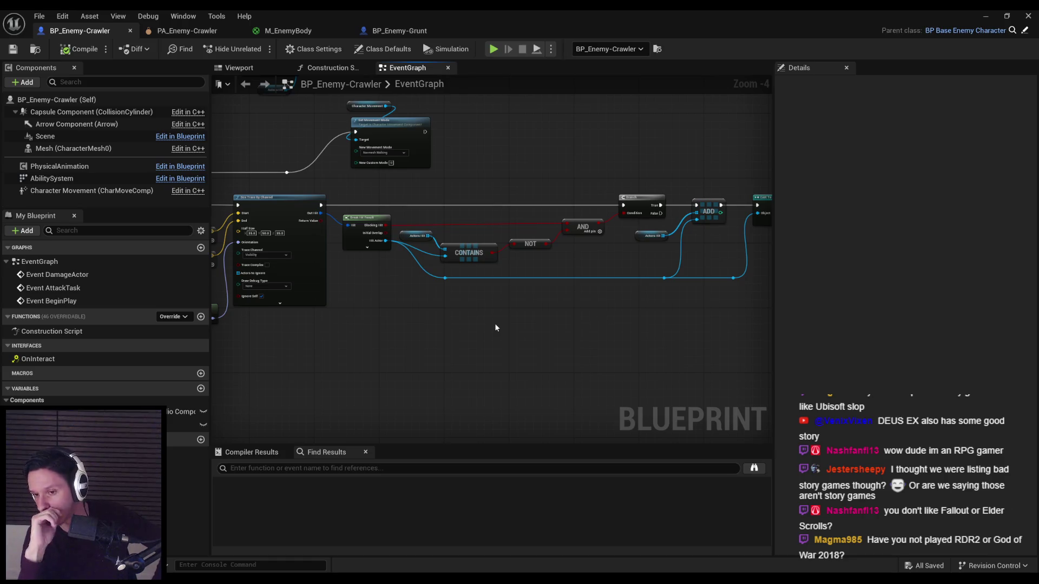
{"action": "scroll", "coordinate": [495, 327], "scroll_direction": "down", "scroll_amount": 1}
{"action": "scroll", "coordinate": [475, 309], "scroll_direction": "down", "scroll_amount": 2}
{"action": "scroll", "coordinate": [475, 310], "scroll_direction": "up", "scroll_amount": 4}
{"action": "scroll", "coordinate": [475, 313], "scroll_direction": "down", "scroll_amount": 2}
{"action": "scroll", "coordinate": [475, 313], "scroll_direction": "up", "scroll_amount": 4}
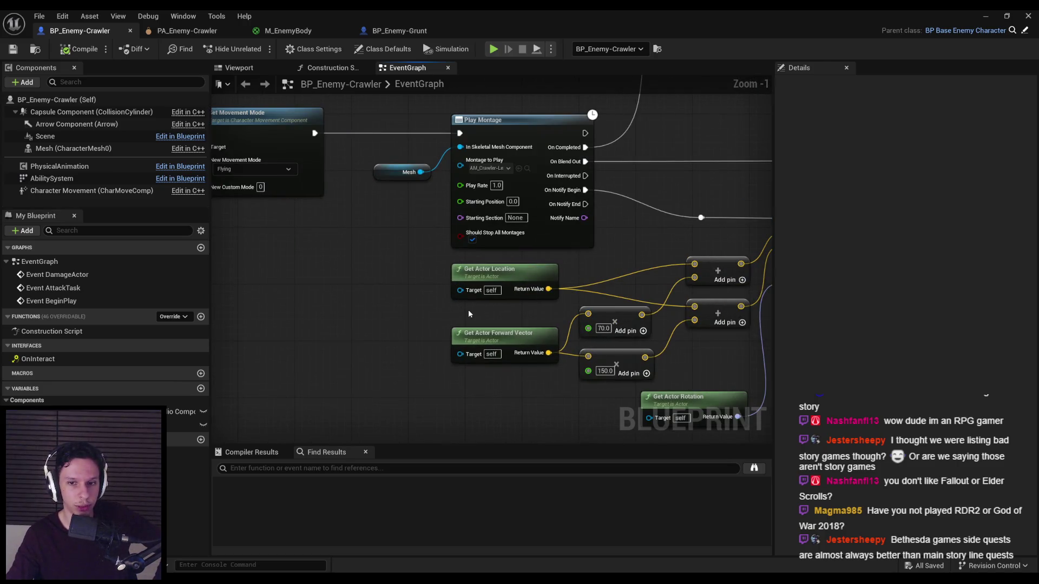
{"action": "scroll", "coordinate": [469, 309], "scroll_direction": "down", "scroll_amount": 2}
{"action": "scroll", "coordinate": [541, 313], "scroll_direction": "up", "scroll_amount": 2}
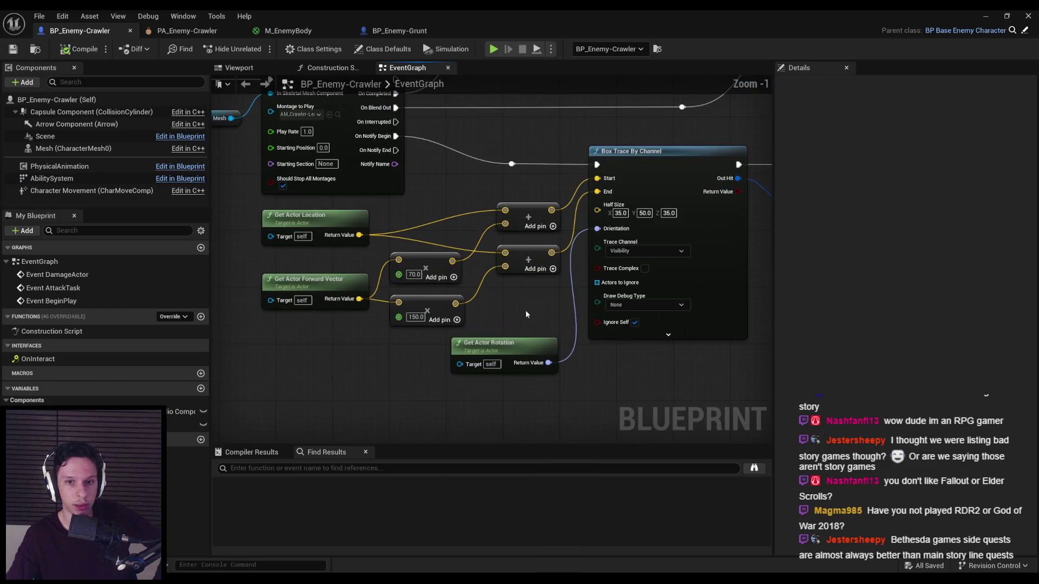
{"action": "left_click_drag", "start_coordinate": [489, 355], "coordinate": [492, 376]}
{"action": "left_click", "coordinate": [525, 327]}
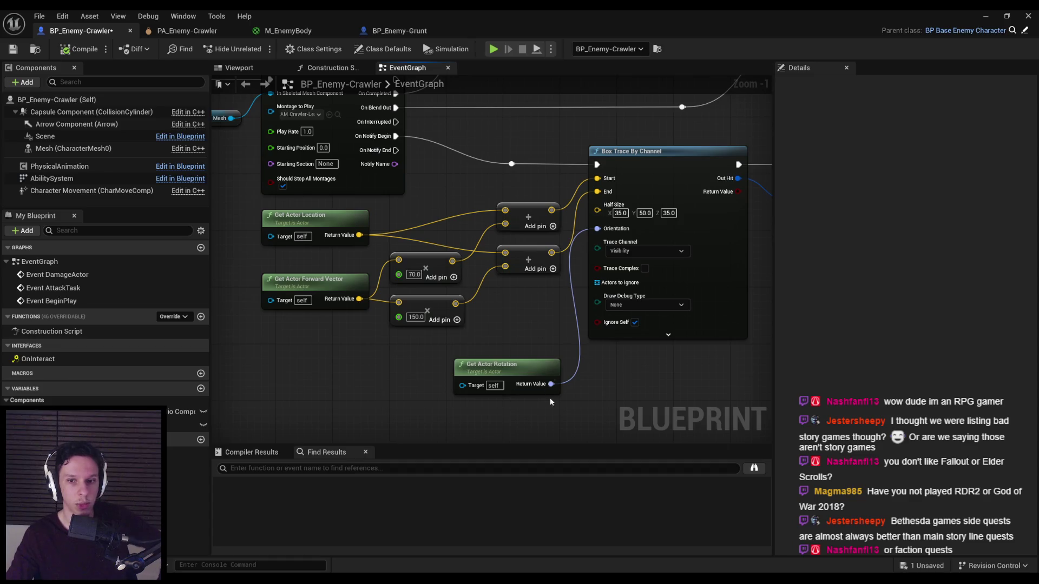
{"action": "left_click_drag", "start_coordinate": [550, 397], "coordinate": [525, 190]}
{"action": "left_click", "coordinate": [507, 307]}
{"action": "left_click_drag", "start_coordinate": [450, 330], "coordinate": [387, 247]}
{"action": "left_click_drag", "start_coordinate": [441, 311], "coordinate": [450, 312]}
{"action": "left_click", "coordinate": [512, 323]}
{"action": "left_click", "coordinate": [12, 49]}
{"action": "scroll", "coordinate": [541, 276], "scroll_direction": "down", "scroll_amount": 3}
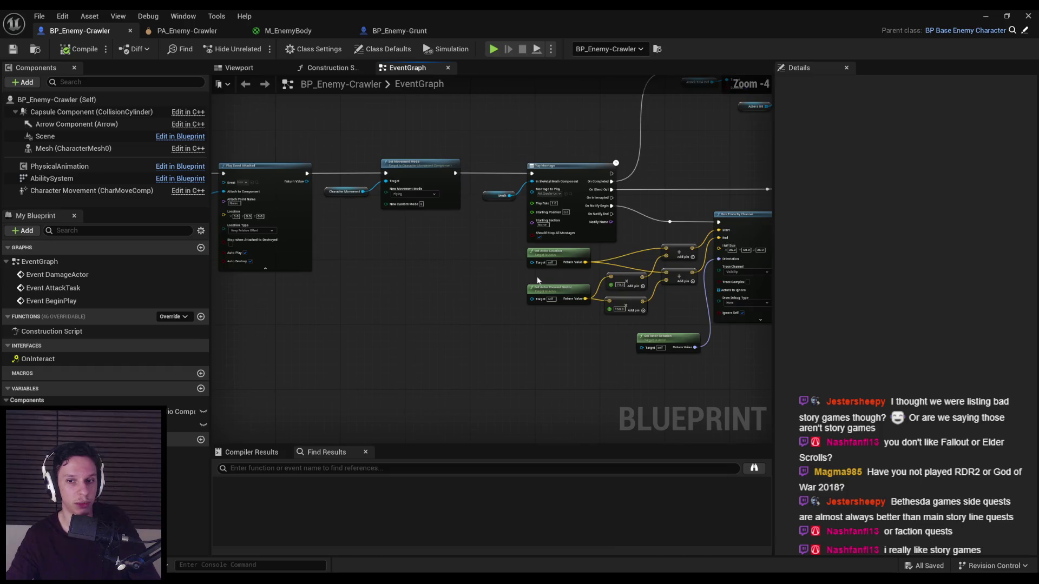
{"action": "scroll", "coordinate": [530, 276], "scroll_direction": "up", "scroll_amount": 2}
{"action": "scroll", "coordinate": [528, 278], "scroll_direction": "down", "scroll_amount": 2}
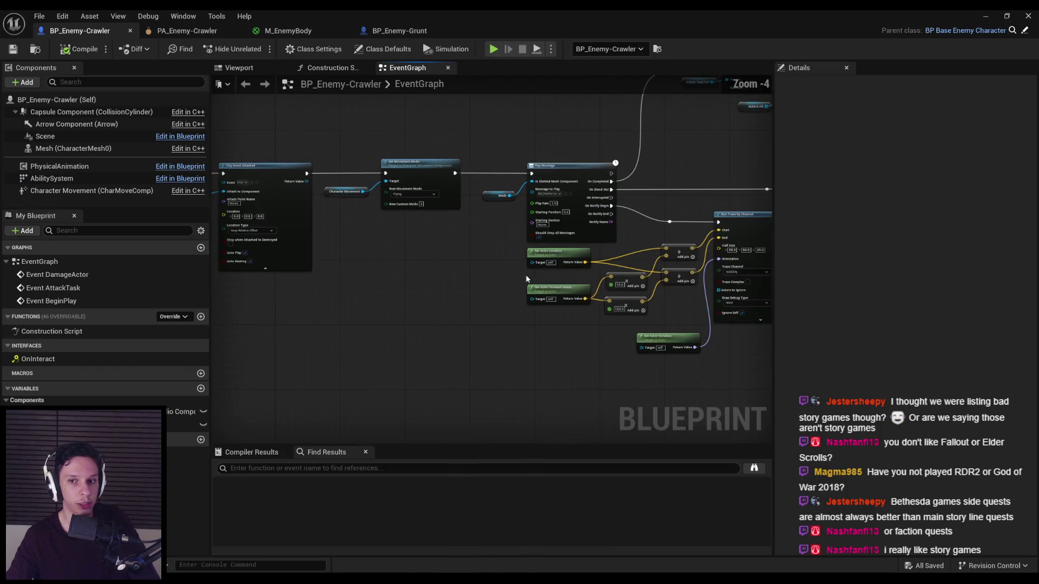
{"action": "scroll", "coordinate": [519, 275], "scroll_direction": "up", "scroll_amount": 2}
{"action": "scroll", "coordinate": [450, 272], "scroll_direction": "down", "scroll_amount": 1}
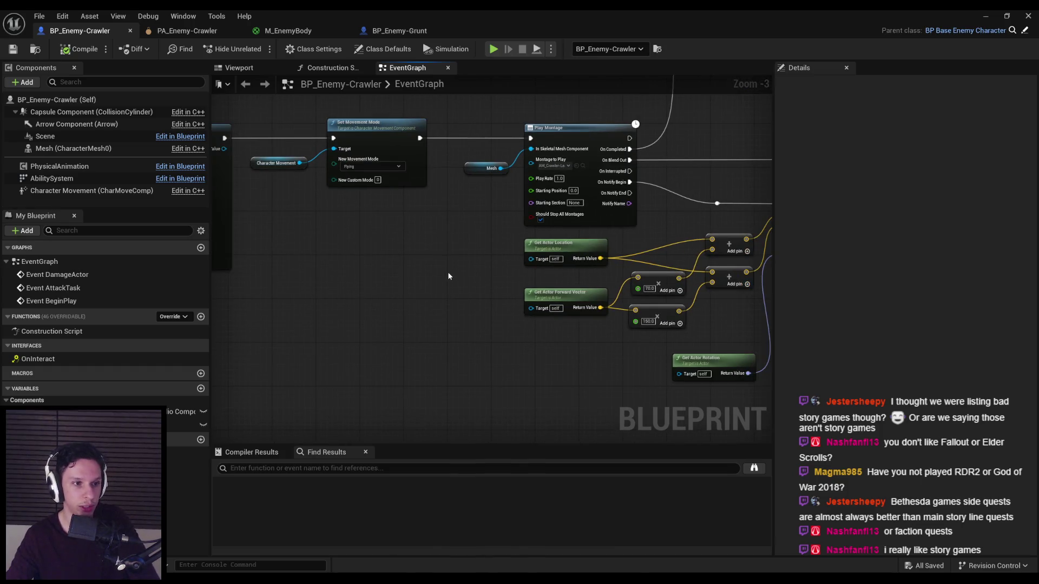
{"action": "scroll", "coordinate": [426, 263], "scroll_direction": "down", "scroll_amount": 2}
{"action": "scroll", "coordinate": [389, 253], "scroll_direction": "up", "scroll_amount": 3}
{"action": "scroll", "coordinate": [388, 252], "scroll_direction": "down", "scroll_amount": 2}
{"action": "scroll", "coordinate": [450, 232], "scroll_direction": "up", "scroll_amount": 2}
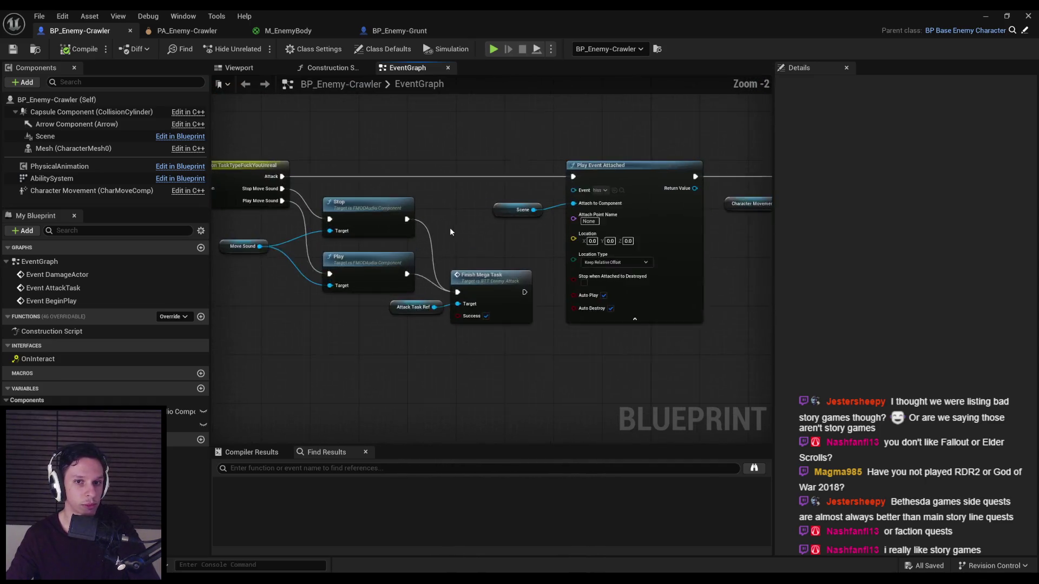
Shift the Finish Mega Task node a little right, deselect it, and save the blueprint.
{"action": "scroll", "coordinate": [451, 230], "scroll_direction": "up", "scroll_amount": 2}
{"action": "left_click", "coordinate": [488, 253]}
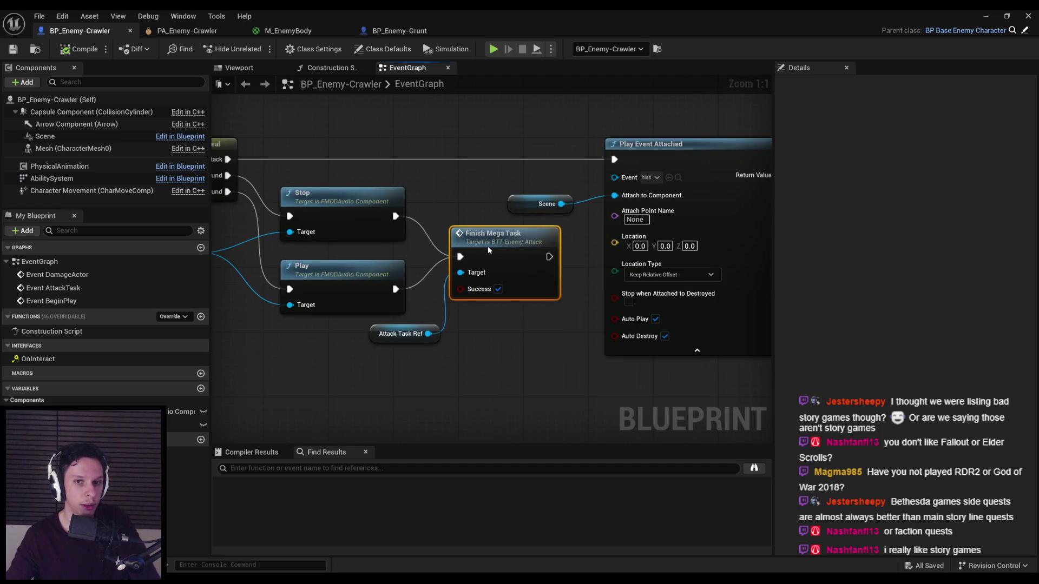
{"action": "left_click_drag", "start_coordinate": [492, 252], "coordinate": [498, 256]}
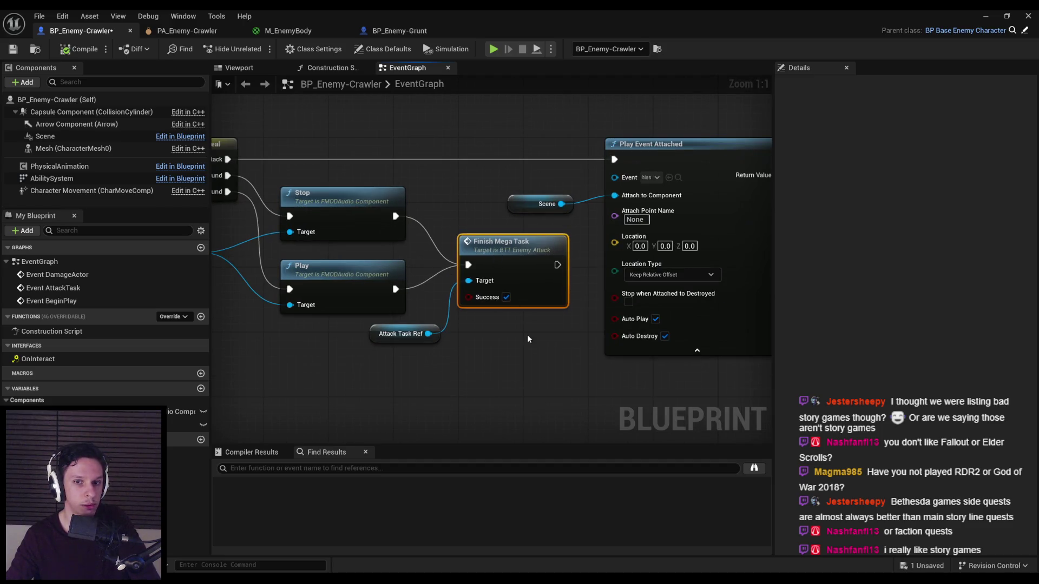
{"action": "left_click", "coordinate": [508, 340]}
{"action": "scroll", "coordinate": [503, 230], "scroll_direction": "down", "scroll_amount": 2}
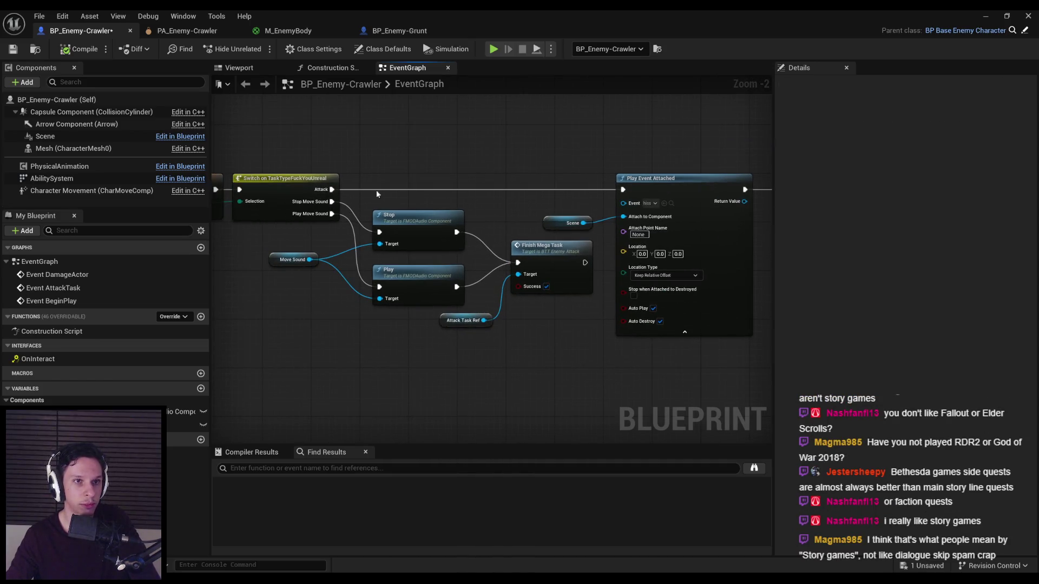
{"action": "left_click", "coordinate": [13, 49]}
Pan to the Play Montage section and box-select the Scene and Play Event Attached nodes.
{"action": "scroll", "coordinate": [434, 170], "scroll_direction": "down", "scroll_amount": 2}
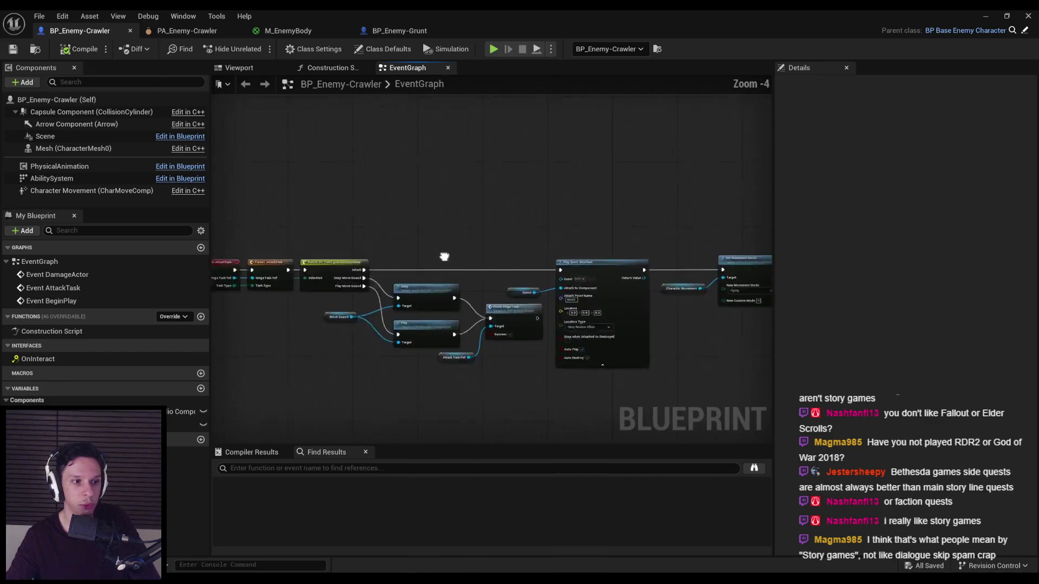
{"action": "scroll", "coordinate": [445, 249], "scroll_direction": "up", "scroll_amount": 1}
{"action": "scroll", "coordinate": [457, 264], "scroll_direction": "down", "scroll_amount": 1}
{"action": "left_click_drag", "start_coordinate": [458, 264], "coordinate": [352, 268]}
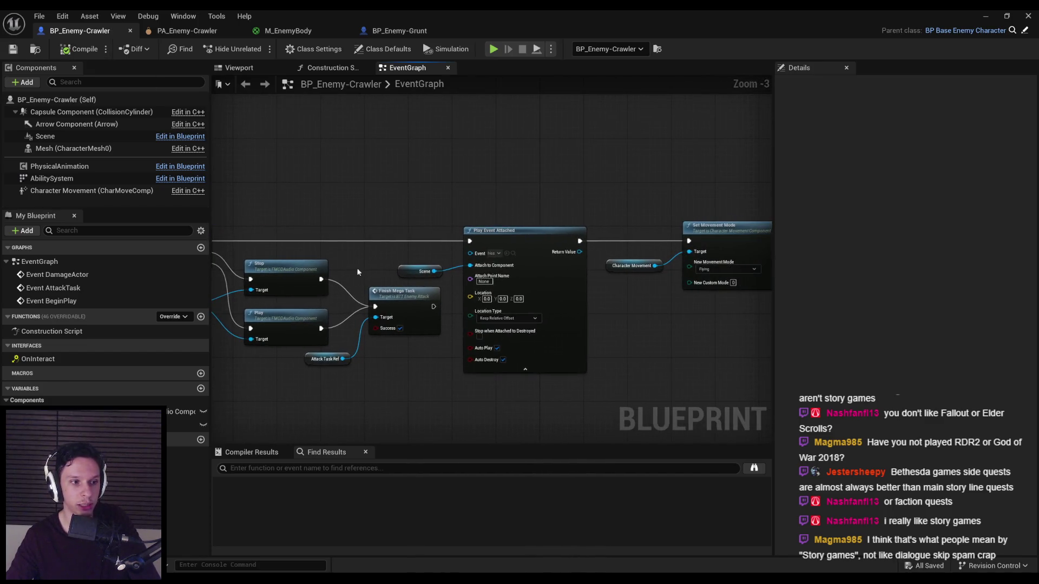
{"action": "mouse_move", "coordinate": [592, 307]}
{"action": "left_mouse_down"}
{"action": "mouse_move", "coordinate": [461, 301]}
{"action": "mouse_move", "coordinate": [523, 318]}
{"action": "left_mouse_up"}
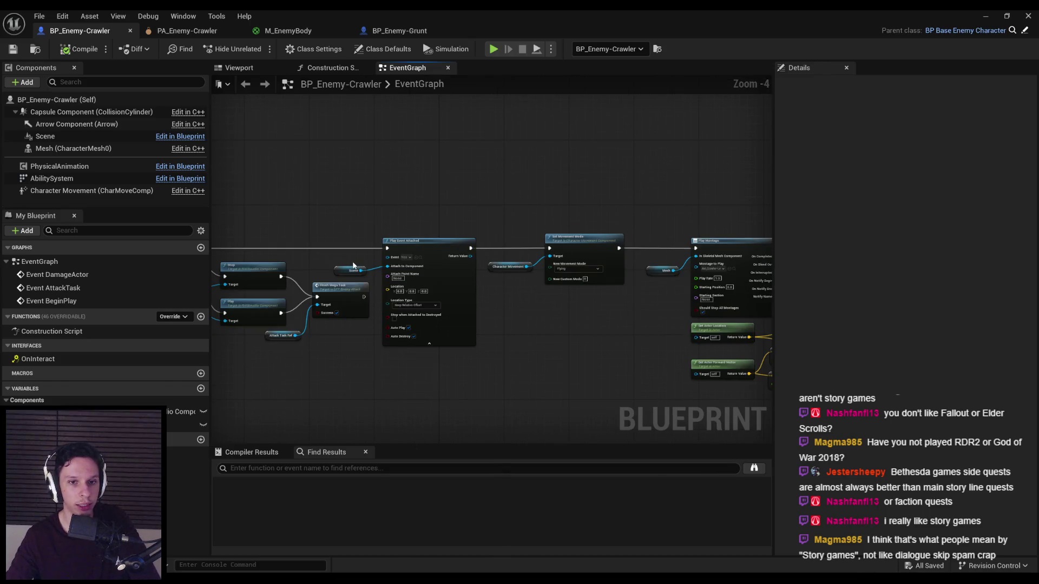
{"action": "scroll", "coordinate": [353, 265], "scroll_direction": "up", "scroll_amount": 2}
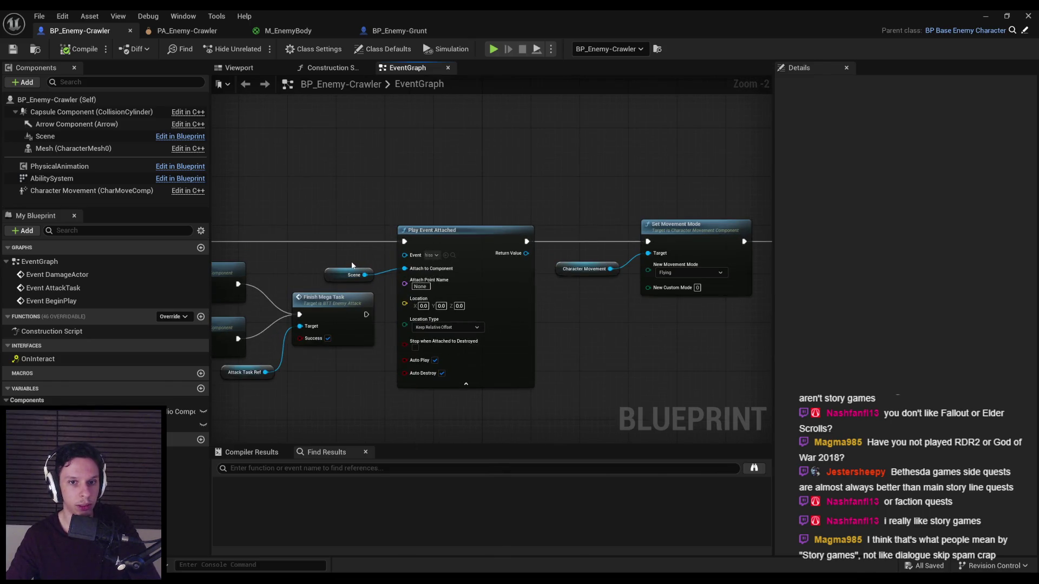
{"action": "scroll", "coordinate": [332, 264], "scroll_direction": "up", "scroll_amount": 1}
{"action": "mouse_move", "coordinate": [455, 284]}
{"action": "left_mouse_down"}
{"action": "mouse_move", "coordinate": [486, 285]}
{"action": "mouse_move", "coordinate": [486, 294]}
{"action": "mouse_move", "coordinate": [425, 295]}
{"action": "left_mouse_up"}
{"action": "left_click", "coordinate": [331, 264]}
{"action": "mouse_move", "coordinate": [321, 263]}
{"action": "left_mouse_down"}
{"action": "mouse_move", "coordinate": [461, 297]}
{"action": "mouse_move", "coordinate": [430, 293]}
{"action": "left_mouse_up"}
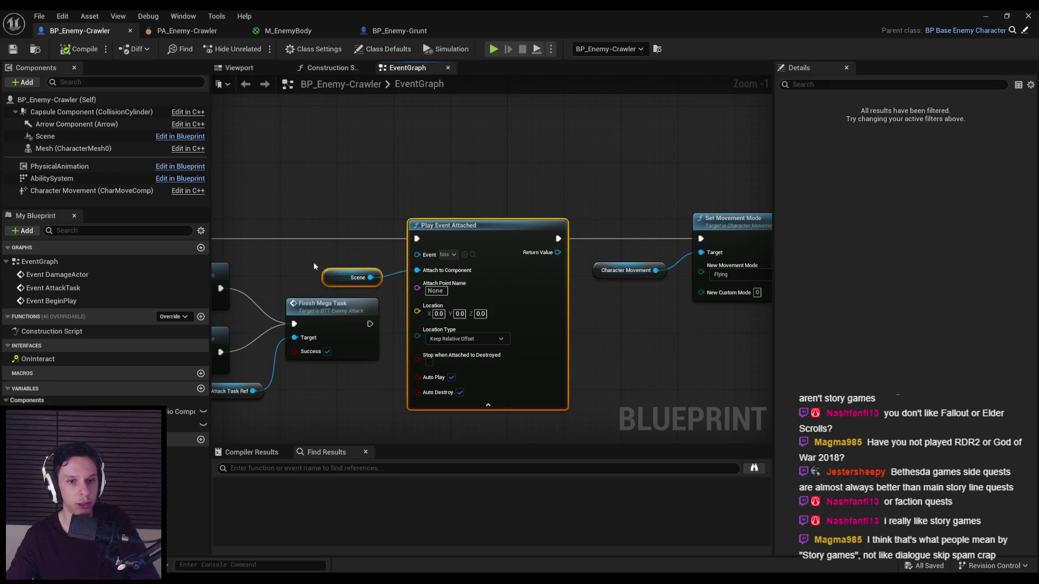
{"action": "left_click_drag", "start_coordinate": [314, 260], "coordinate": [452, 293]}
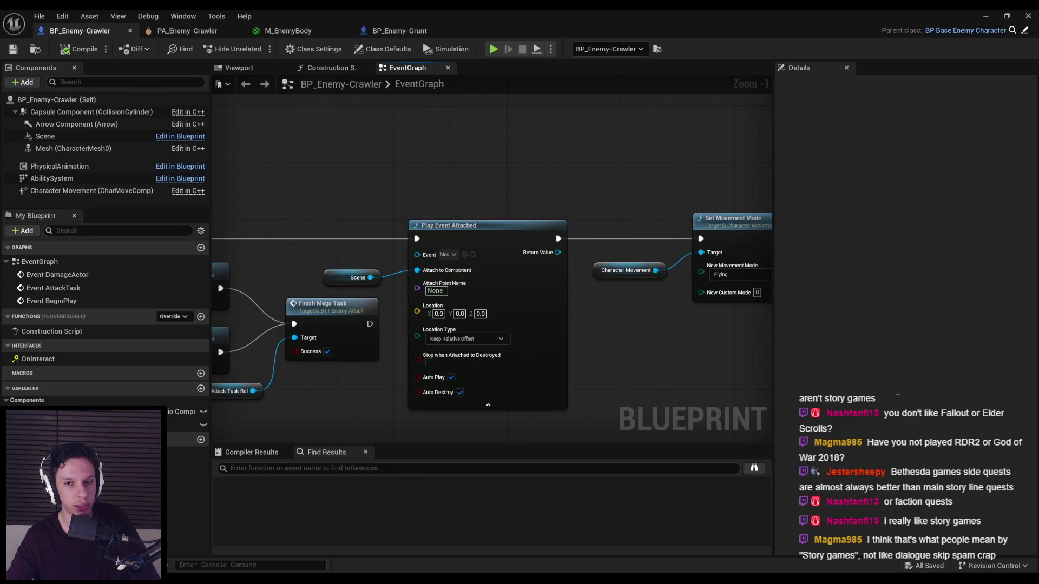
{"action": "scroll", "coordinate": [348, 276], "scroll_direction": "down", "scroll_amount": 2}
{"action": "scroll", "coordinate": [437, 316], "scroll_direction": "up", "scroll_amount": 1}
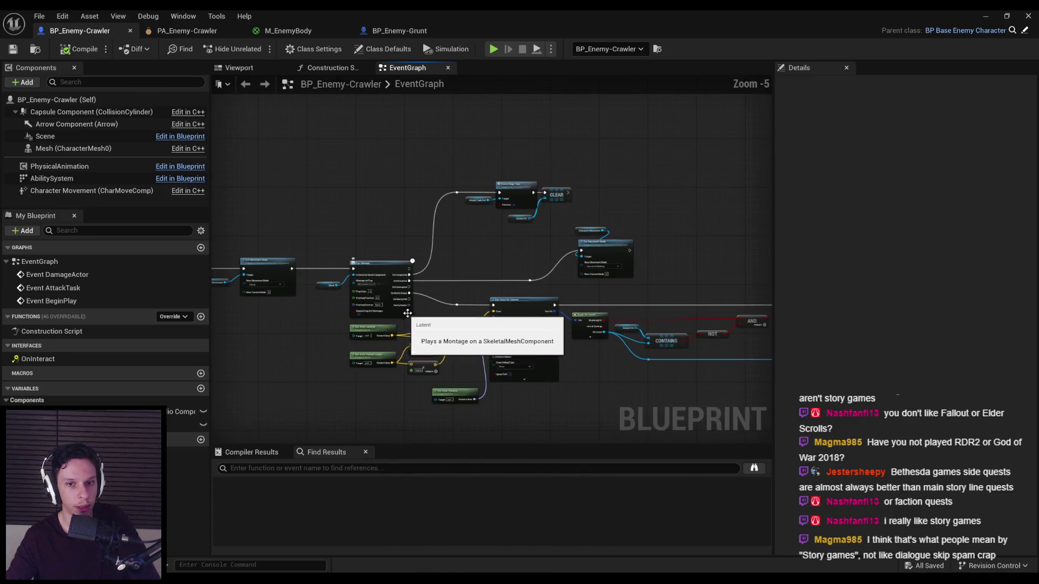
Save the latest BP_Enemy-Crawler event graph changes from the toolbar.
{"action": "scroll", "coordinate": [472, 320], "scroll_direction": "down", "scroll_amount": 1}
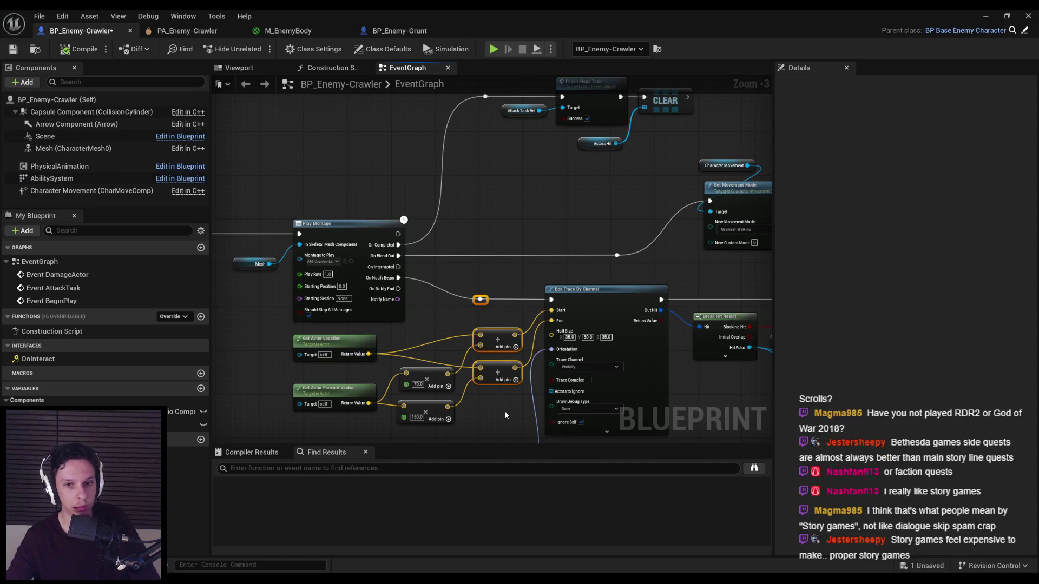
{"action": "left_click", "coordinate": [13, 49]}
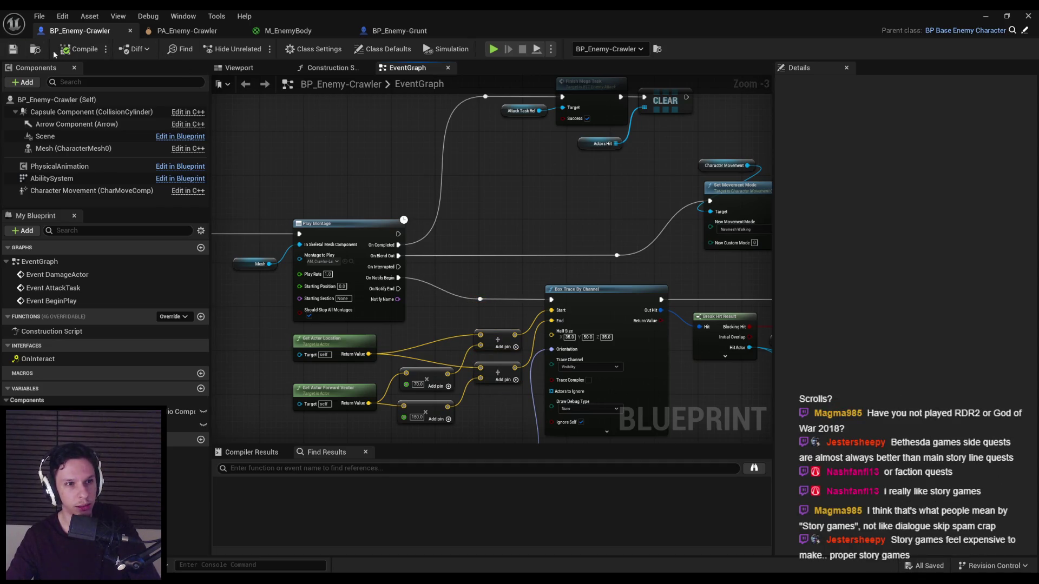
{"action": "scroll", "coordinate": [281, 174], "scroll_direction": "down", "scroll_amount": 1}
{"action": "scroll", "coordinate": [457, 192], "scroll_direction": "up", "scroll_amount": 1}
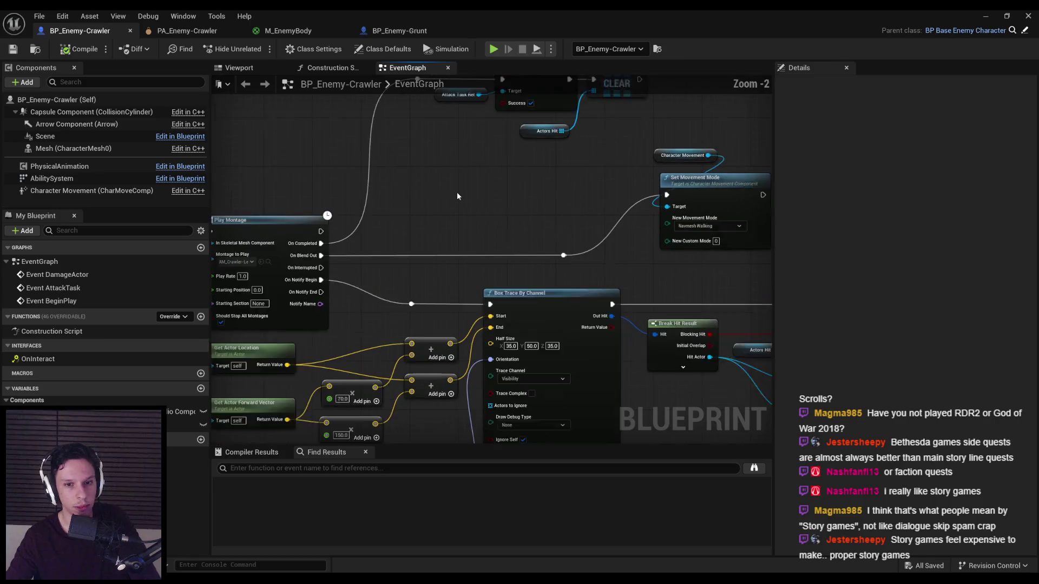
{"action": "scroll", "coordinate": [468, 234], "scroll_direction": "down", "scroll_amount": 2}
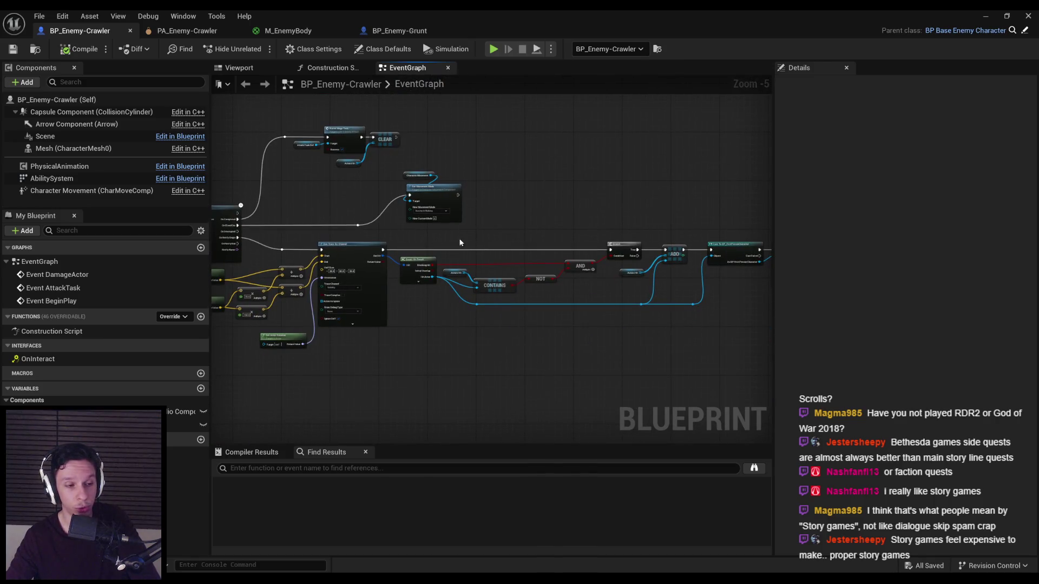
Pan through the trace and montage logic and box-select the Switch, Stop, Play and Finish Mega Task nodes.
{"action": "left_click_drag", "start_coordinate": [513, 284], "coordinate": [555, 296]}
{"action": "scroll", "coordinate": [504, 271], "scroll_direction": "up", "scroll_amount": 3}
{"action": "scroll", "coordinate": [519, 287], "scroll_direction": "down", "scroll_amount": 2}
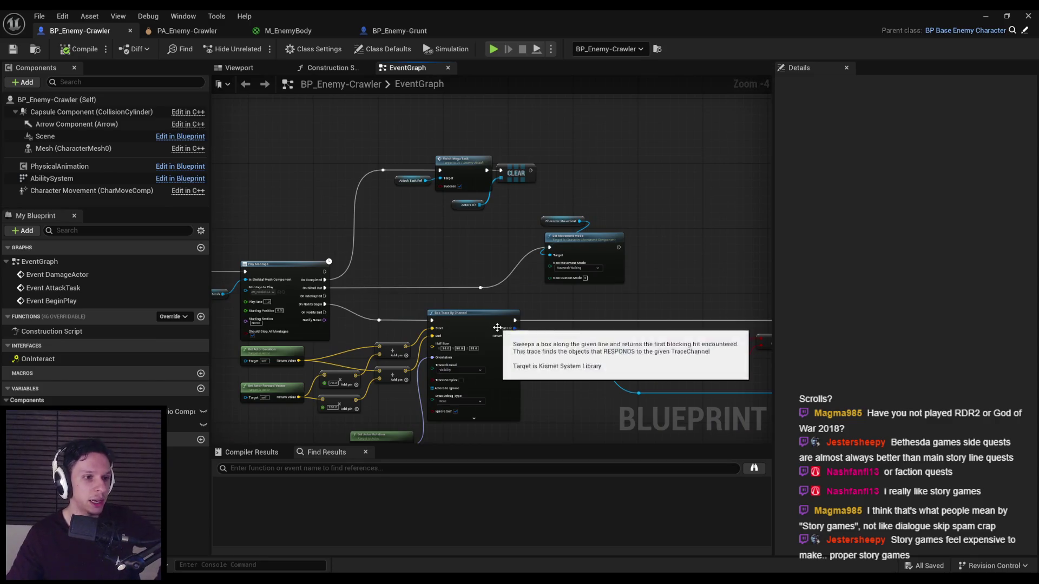
{"action": "scroll", "coordinate": [441, 295], "scroll_direction": "down", "scroll_amount": 2}
{"action": "scroll", "coordinate": [392, 298], "scroll_direction": "up", "scroll_amount": 2}
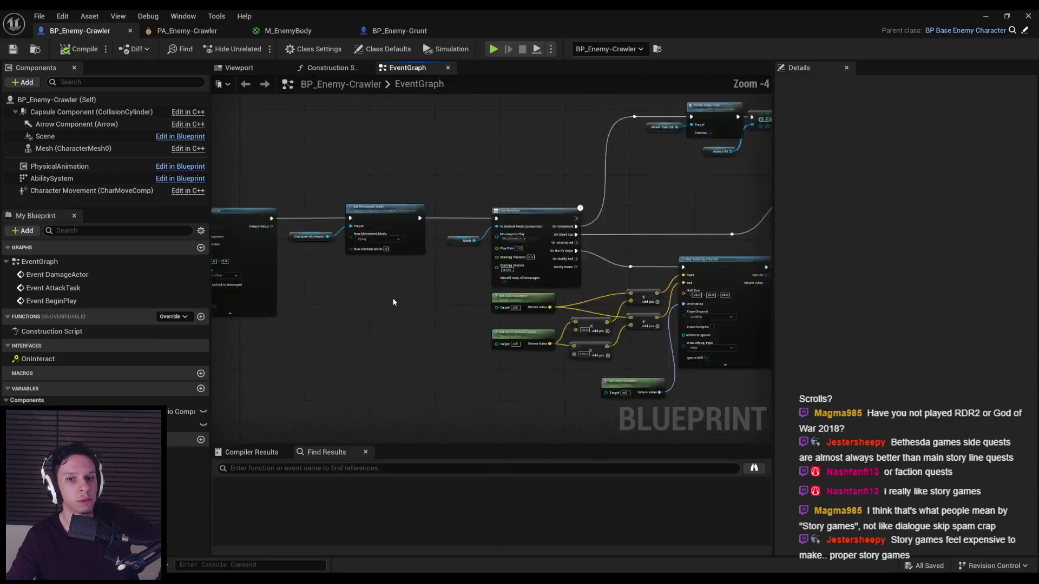
{"action": "scroll", "coordinate": [392, 298], "scroll_direction": "up", "scroll_amount": 2}
{"action": "left_click_drag", "start_coordinate": [392, 297], "coordinate": [385, 318]}
{"action": "scroll", "coordinate": [386, 318], "scroll_direction": "down", "scroll_amount": 2}
{"action": "left_click_drag", "start_coordinate": [635, 303], "coordinate": [463, 301]}
{"action": "scroll", "coordinate": [462, 301], "scroll_direction": "up", "scroll_amount": 2}
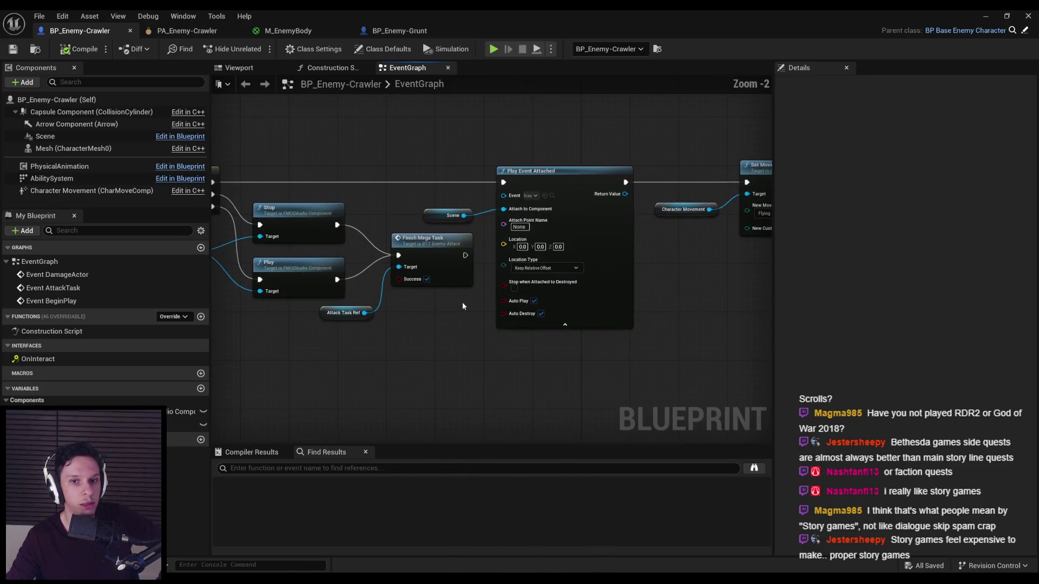
{"action": "scroll", "coordinate": [620, 310], "scroll_direction": "down", "scroll_amount": 1}
{"action": "mouse_move", "coordinate": [602, 328]}
{"action": "left_mouse_down"}
{"action": "mouse_move", "coordinate": [341, 257]}
{"action": "mouse_move", "coordinate": [334, 239]}
{"action": "left_mouse_up"}
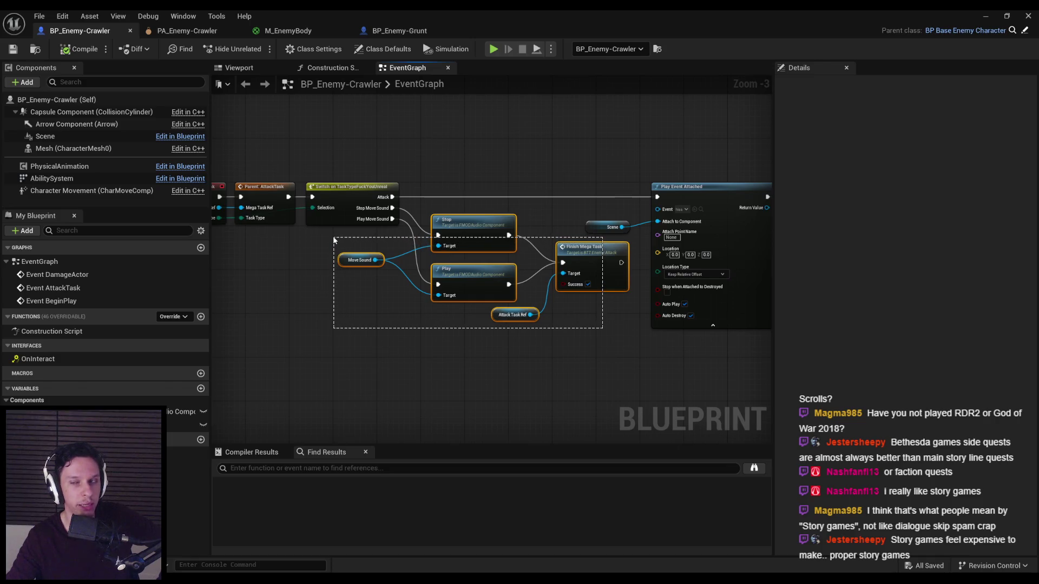
{"action": "left_click_drag", "start_coordinate": [334, 239], "coordinate": [333, 240]}
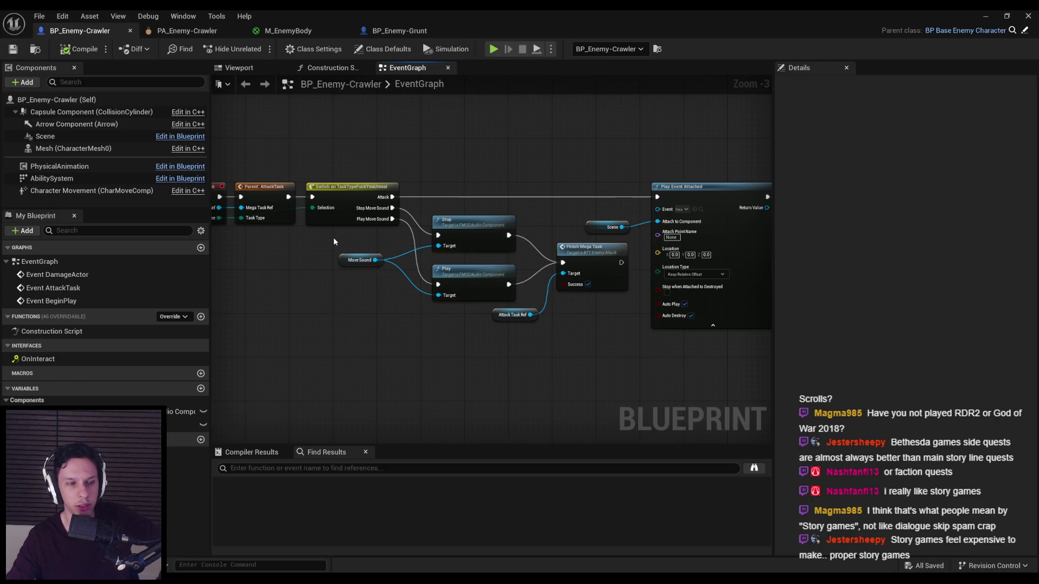
Start a playtest, attack the demon until it collapses, then fight the approaching spider.
{"action": "left_click", "coordinate": [265, 536]}
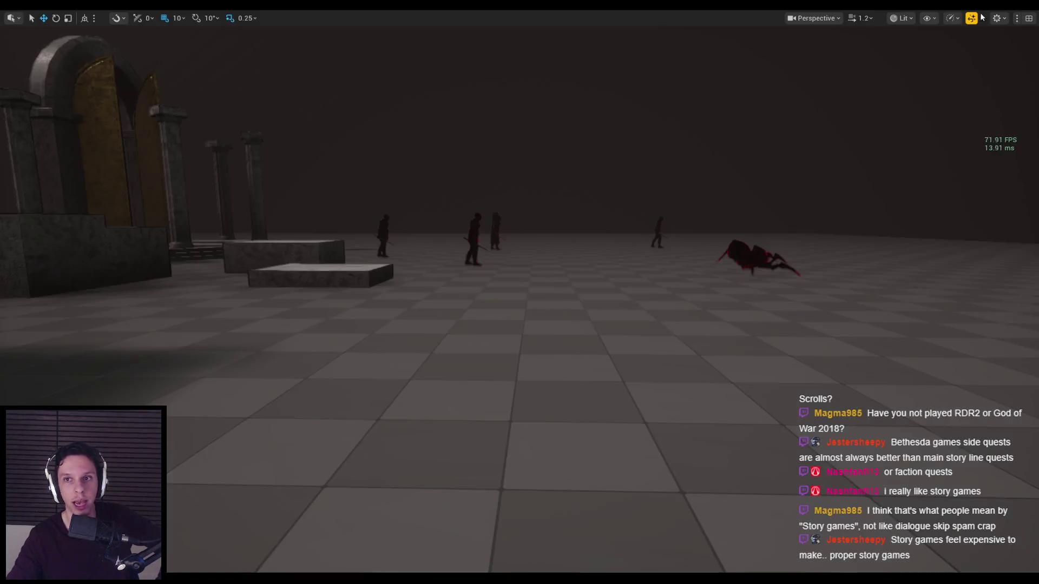
{"action": "key", "text": "alt+p"}
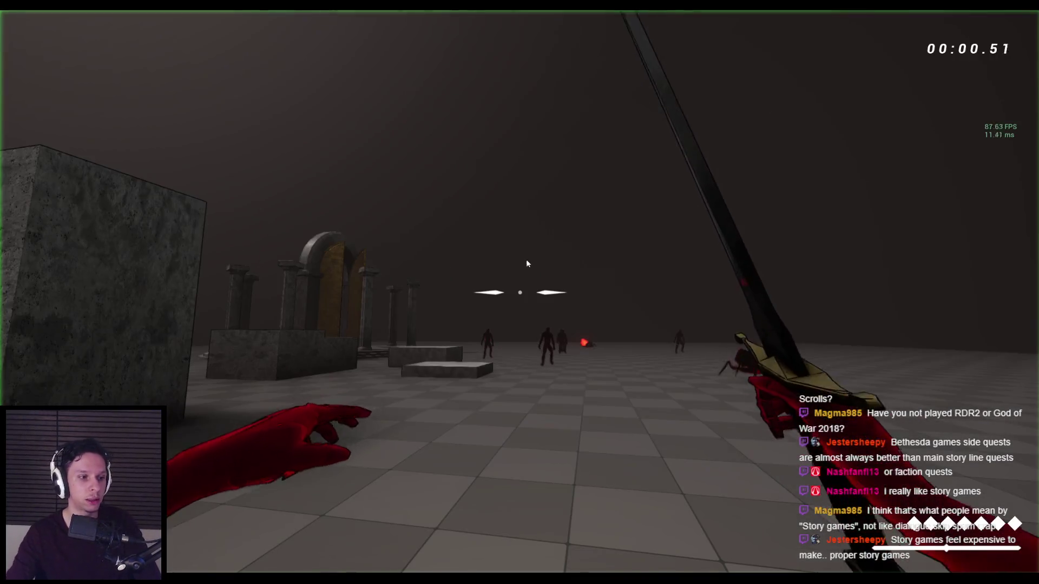
{"action": "key", "text": "w"}
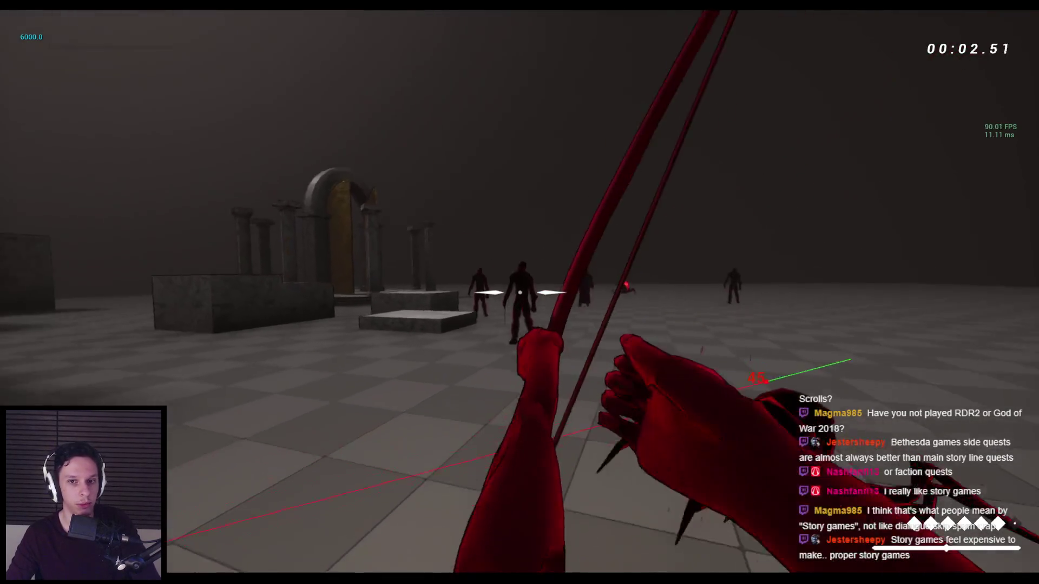
{"action": "left_click", "coordinate": [519, 292]}
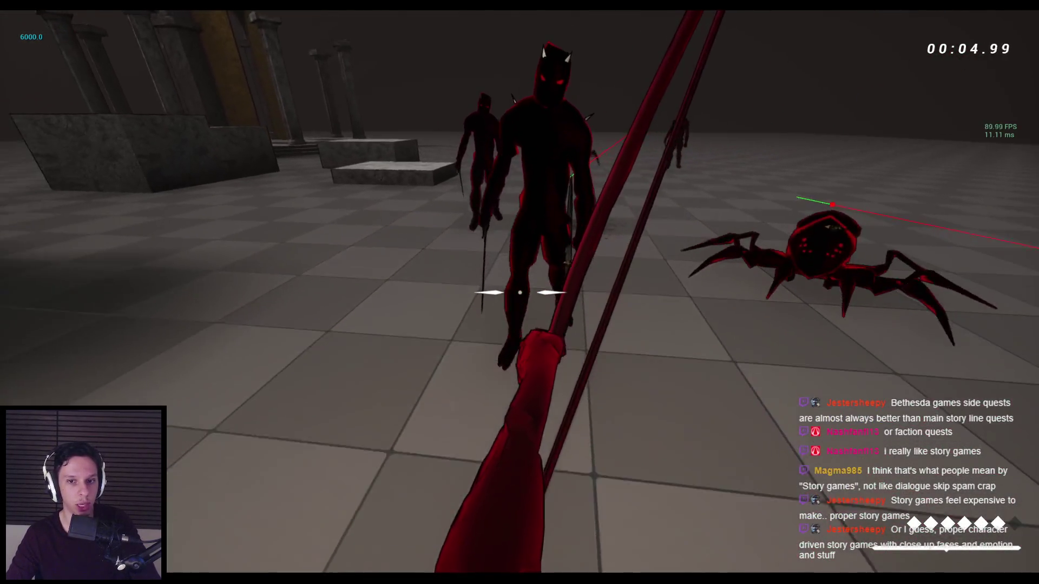
{"action": "left_click", "coordinate": [519, 292]}
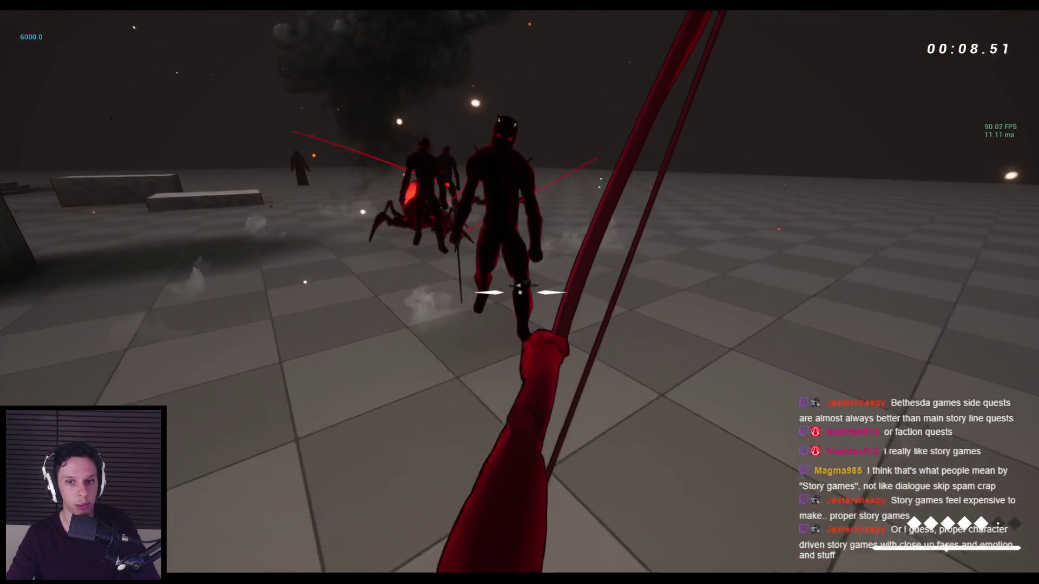
{"action": "left_click", "coordinate": [520, 293]}
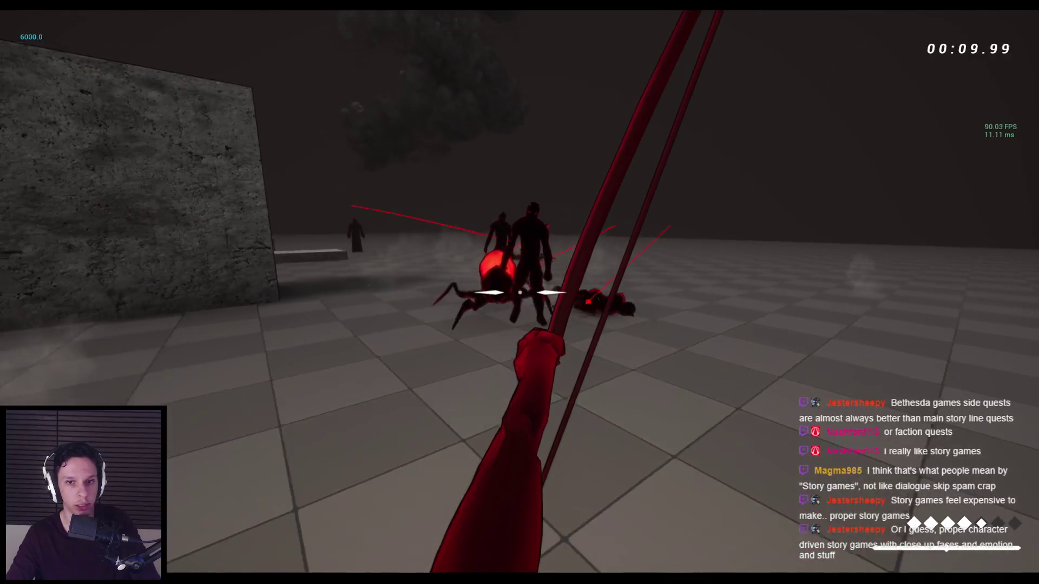
{"action": "left_click", "coordinate": [519, 292]}
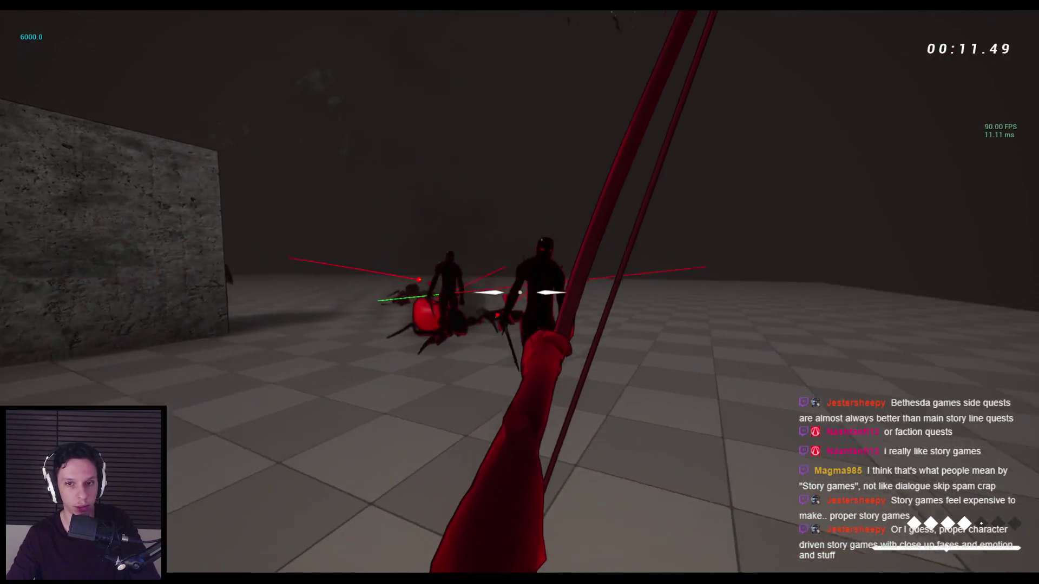
{"action": "left_click", "coordinate": [520, 293]}
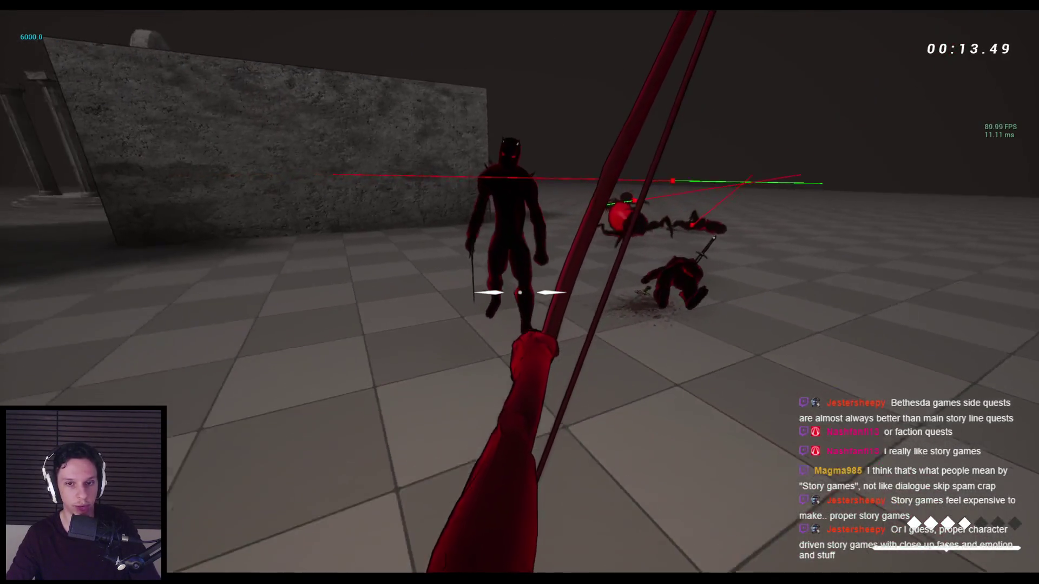
{"action": "left_click", "coordinate": [519, 293]}
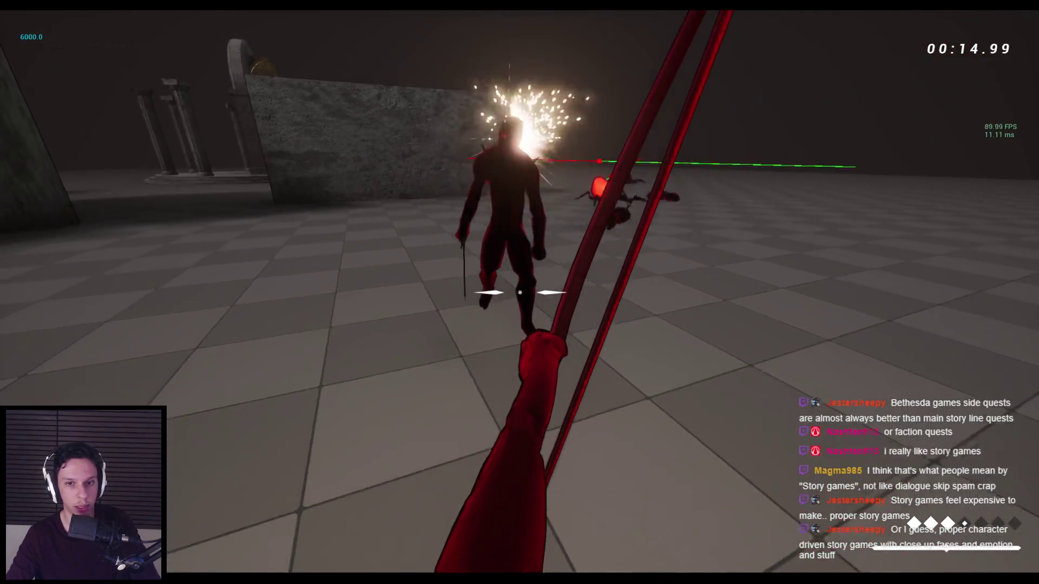
{"action": "left_click", "coordinate": [520, 292]}
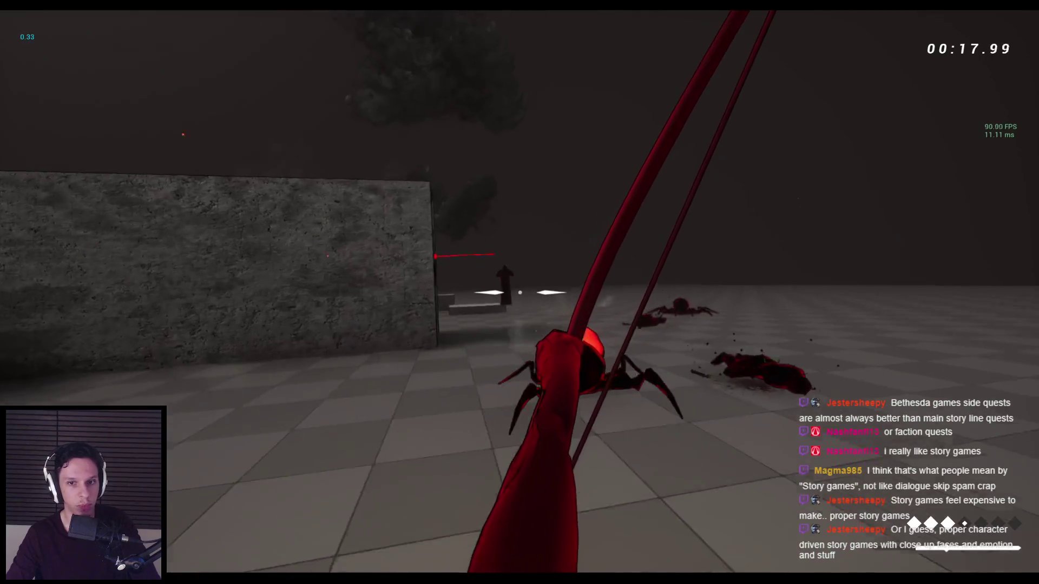
{"action": "left_click", "coordinate": [519, 293]}
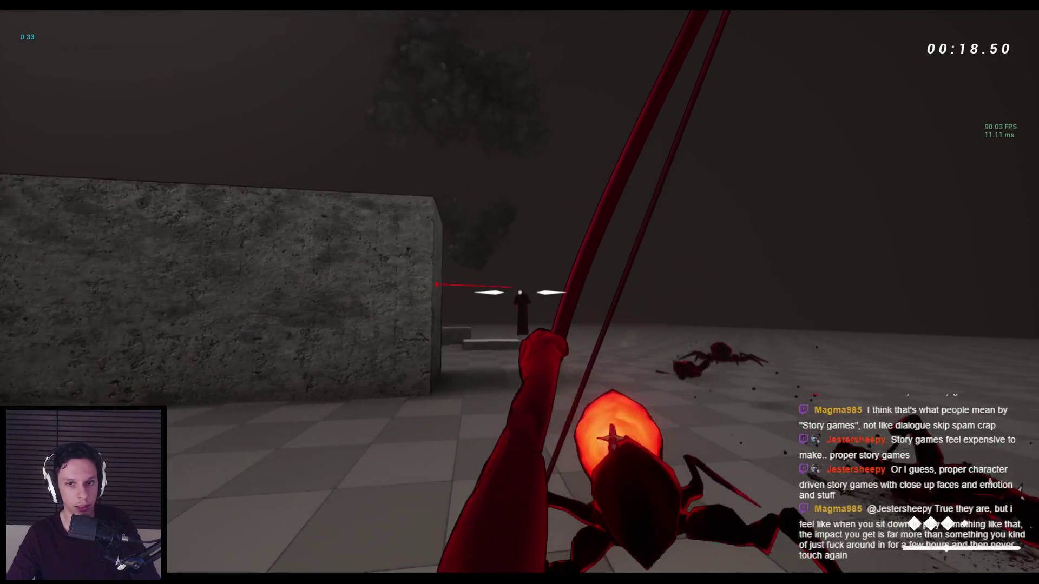
Jump, wall-run and climb across the stone blocks, then end the playtest.
{"action": "key", "text": "space"}
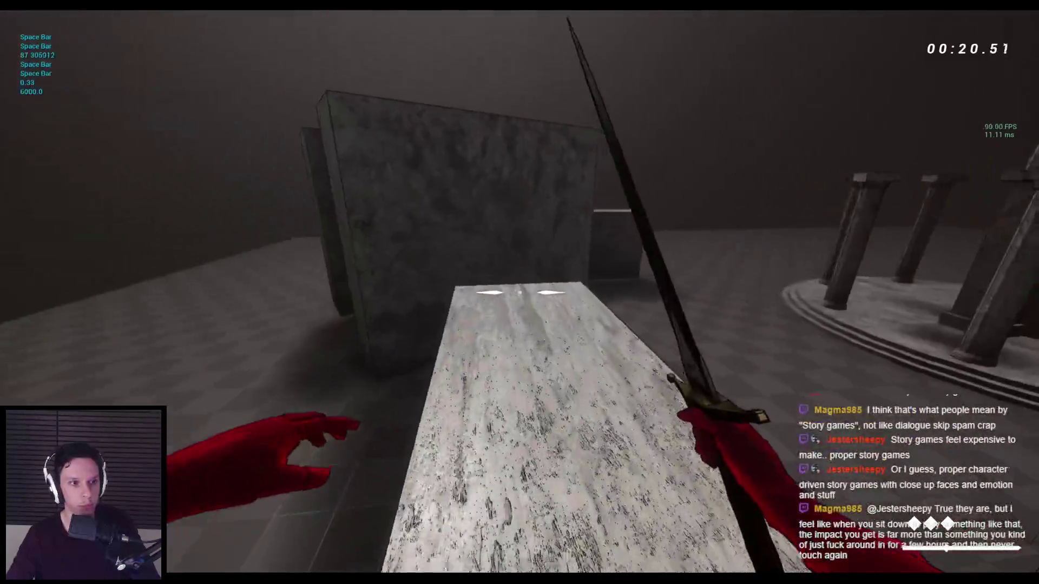
{"action": "key", "text": "space"}
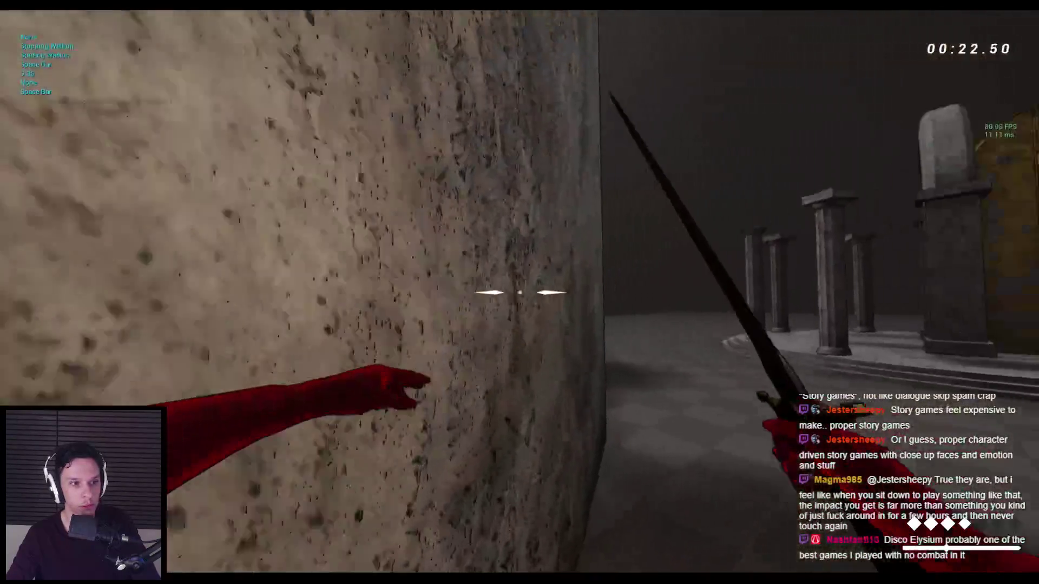
{"action": "key", "text": "space"}
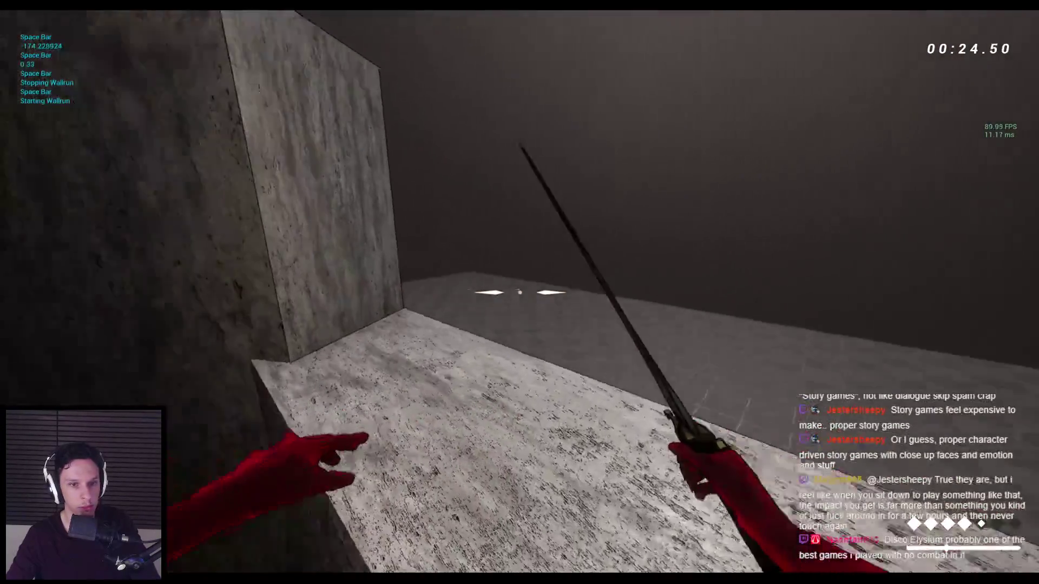
{"action": "key", "text": "space"}
{"action": "key", "text": "space"}
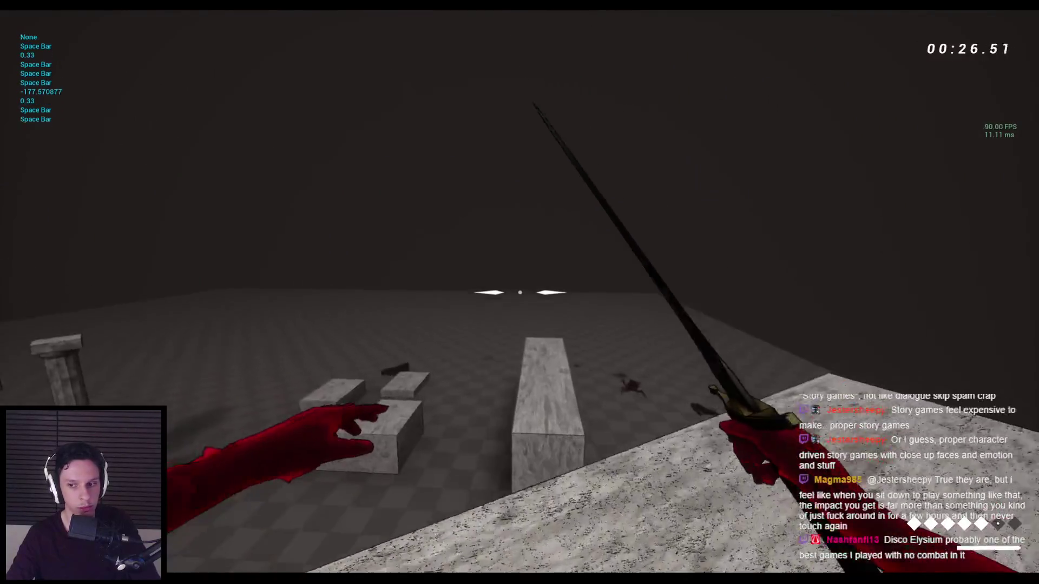
{"action": "key", "text": "space"}
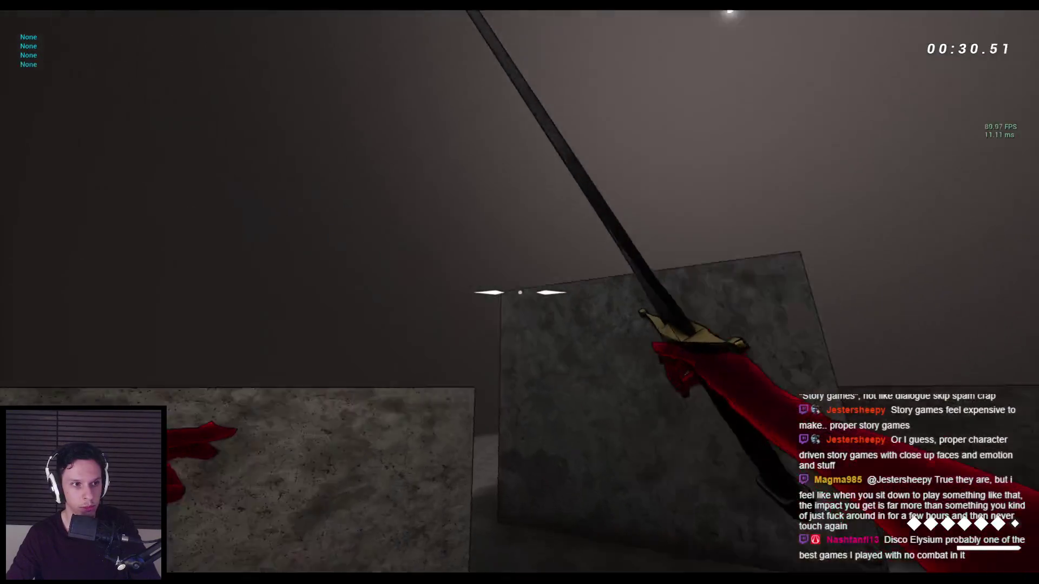
{"action": "key", "text": "space"}
{"action": "key", "text": "space"}
{"action": "key", "text": "space"}
{"action": "key", "text": "space"}
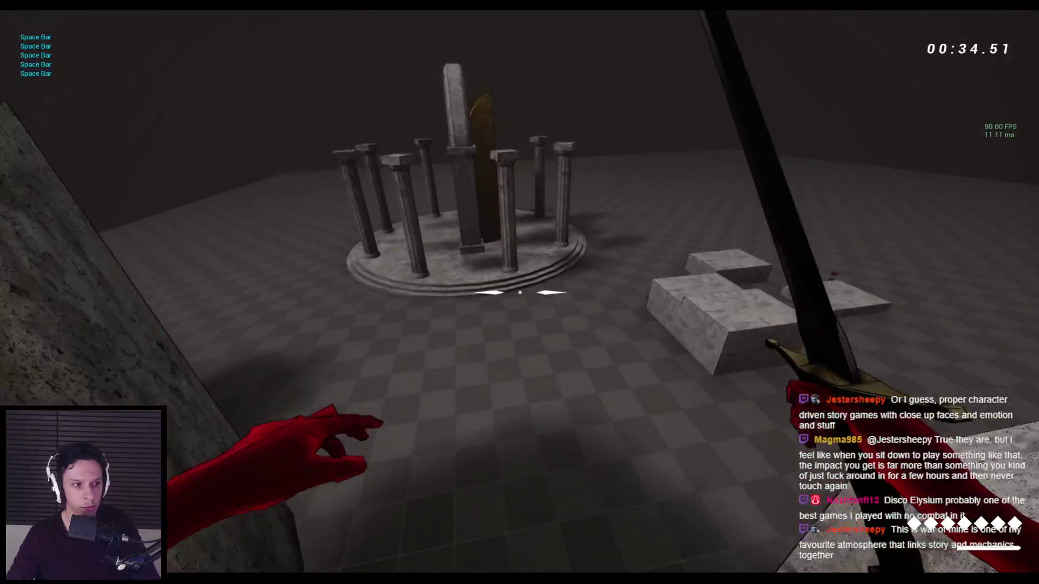
{"action": "key", "text": "Escape"}
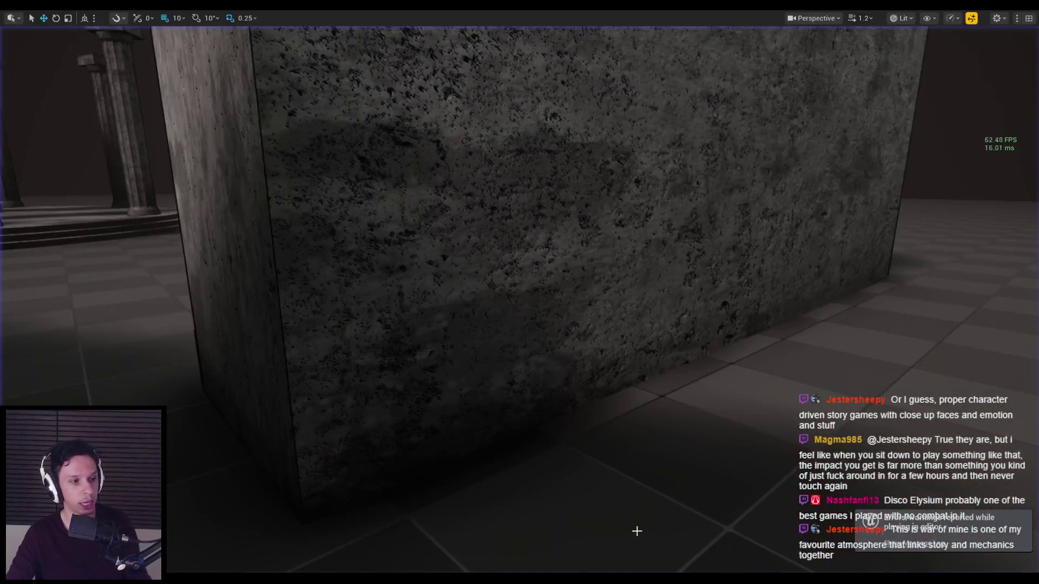
Switch from the Unreal editor over to the GODTOWER task list in Notion.
{"action": "key", "text": "alt+Tab"}
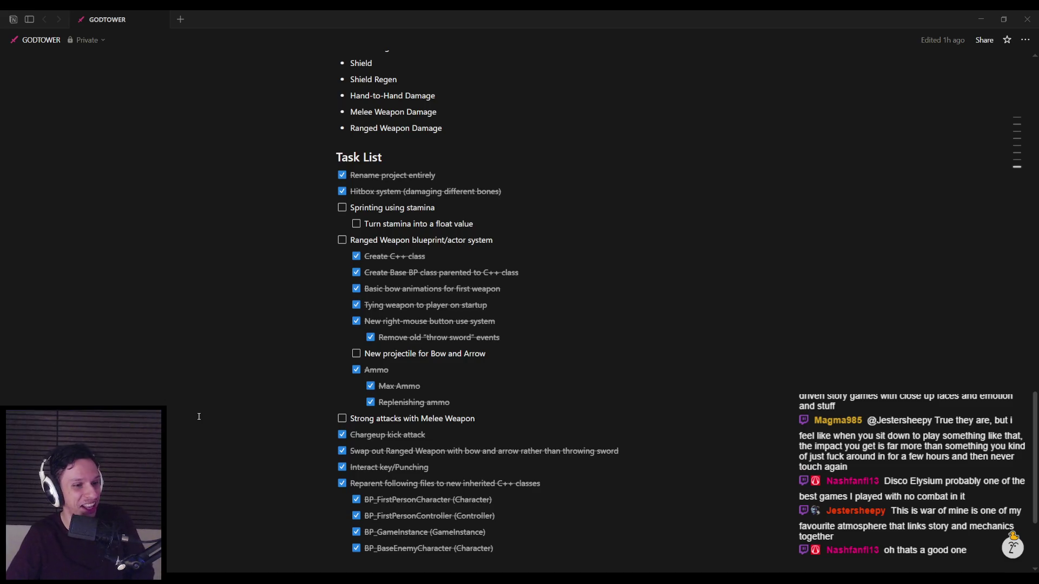
Bring Unreal back, reposition the Switch and Move Sound nodes, and save BP_Enemy-Crawler.
{"action": "mouse_move", "coordinate": [319, 582]}
{"action": "left_click", "coordinate": [355, 542]}
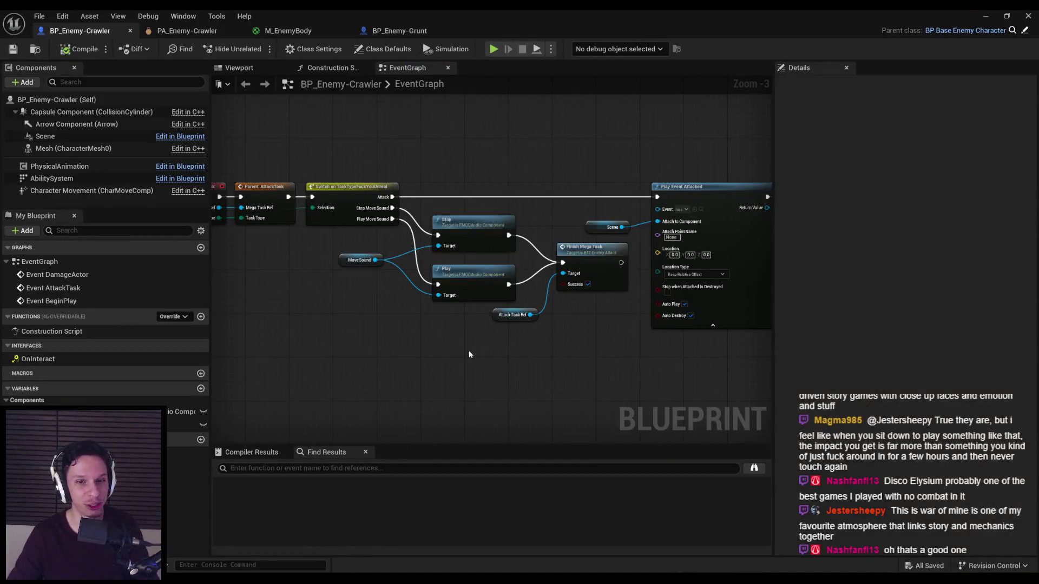
{"action": "scroll", "coordinate": [466, 336], "scroll_direction": "up", "scroll_amount": 4}
{"action": "left_click_drag", "start_coordinate": [328, 187], "coordinate": [379, 347]}
{"action": "left_click", "coordinate": [378, 346]}
{"action": "scroll", "coordinate": [303, 314], "scroll_direction": "down", "scroll_amount": 2}
{"action": "key", "text": "ctrl+s"}
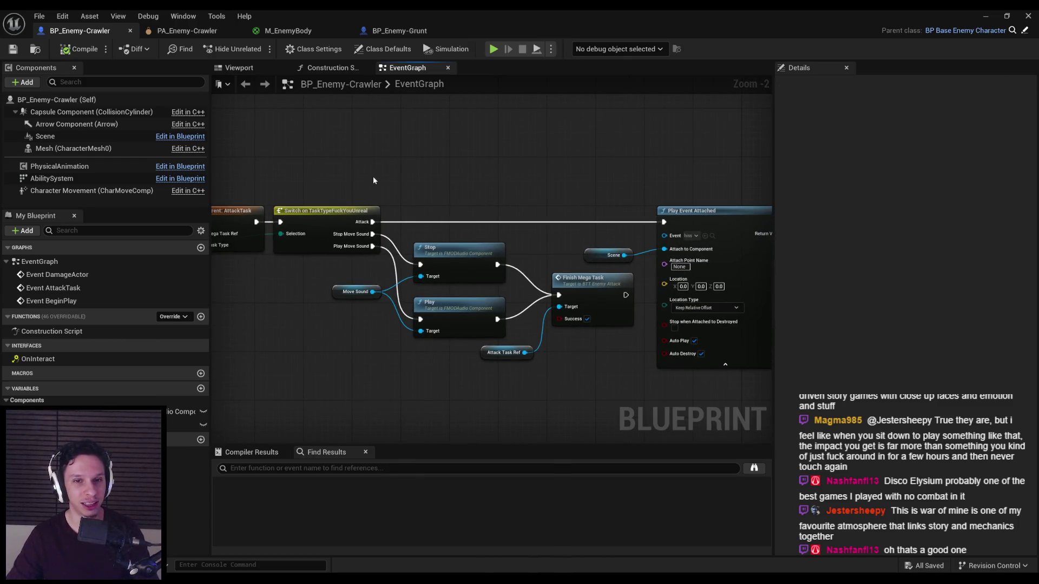
Check the BP_Enemy-Grunt, M_EnemyBody and PA_Enemy-Crawler tabs, then close all enemy asset editors.
{"action": "left_click", "coordinate": [400, 30]}
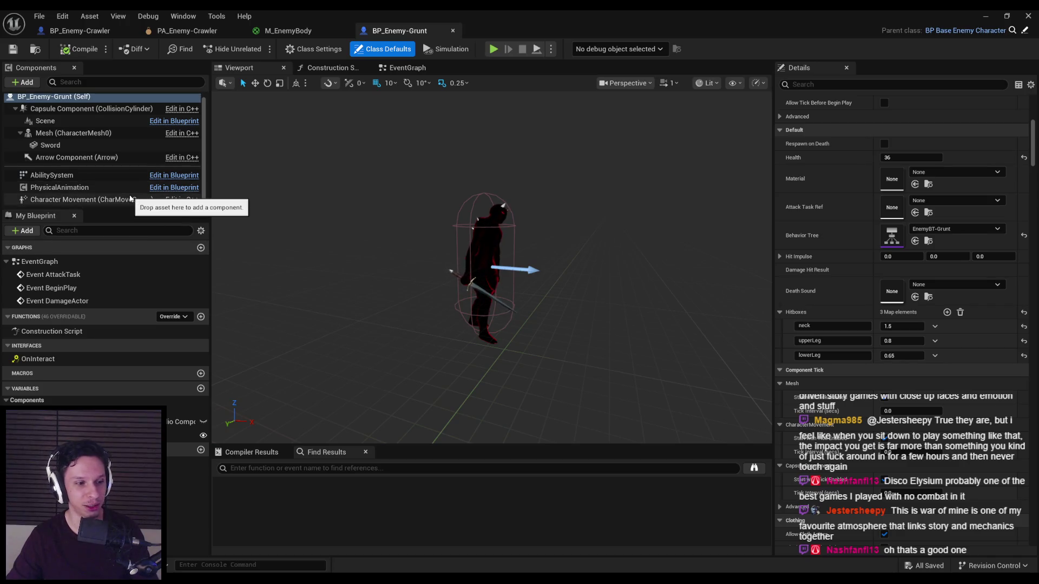
{"action": "left_click", "coordinate": [288, 30]}
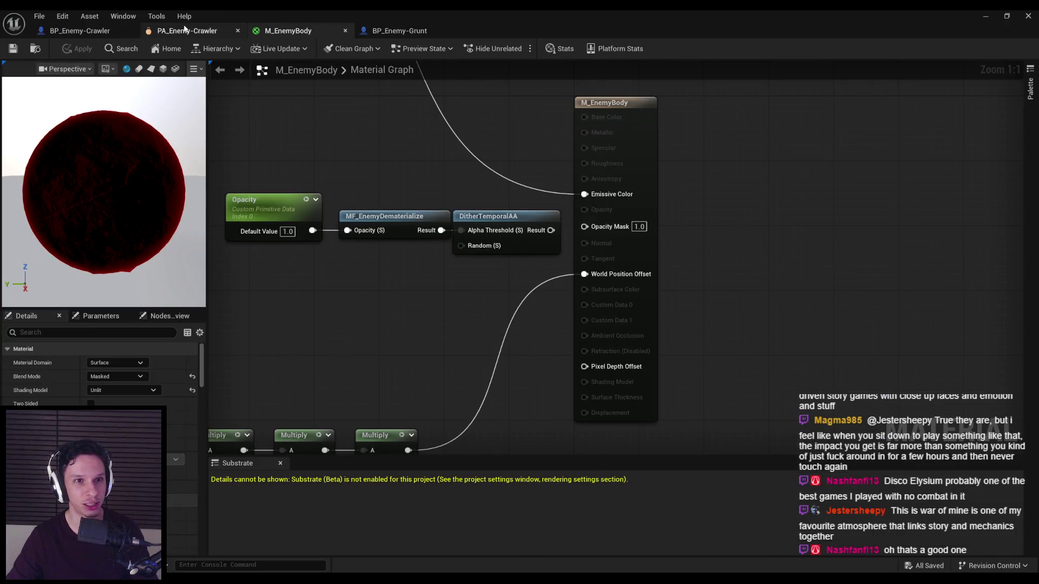
{"action": "left_click", "coordinate": [184, 30]}
{"action": "middle_click", "coordinate": [203, 31]}
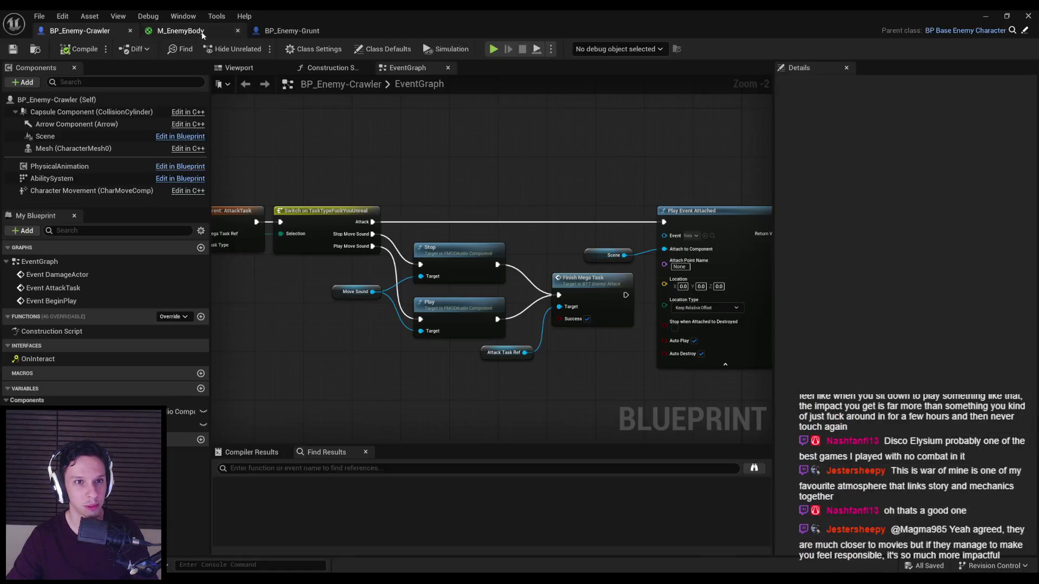
{"action": "middle_click", "coordinate": [203, 31]}
{"action": "middle_click", "coordinate": [201, 32]}
{"action": "middle_click", "coordinate": [120, 31]}
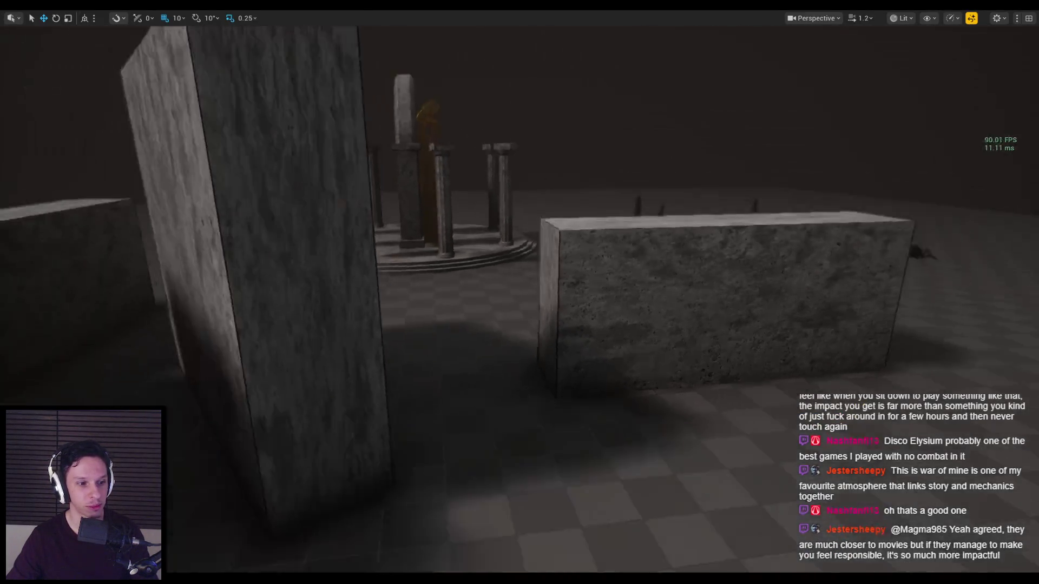
{"action": "left_click_drag", "start_coordinate": [459, 260], "coordinate": [459, 259]}
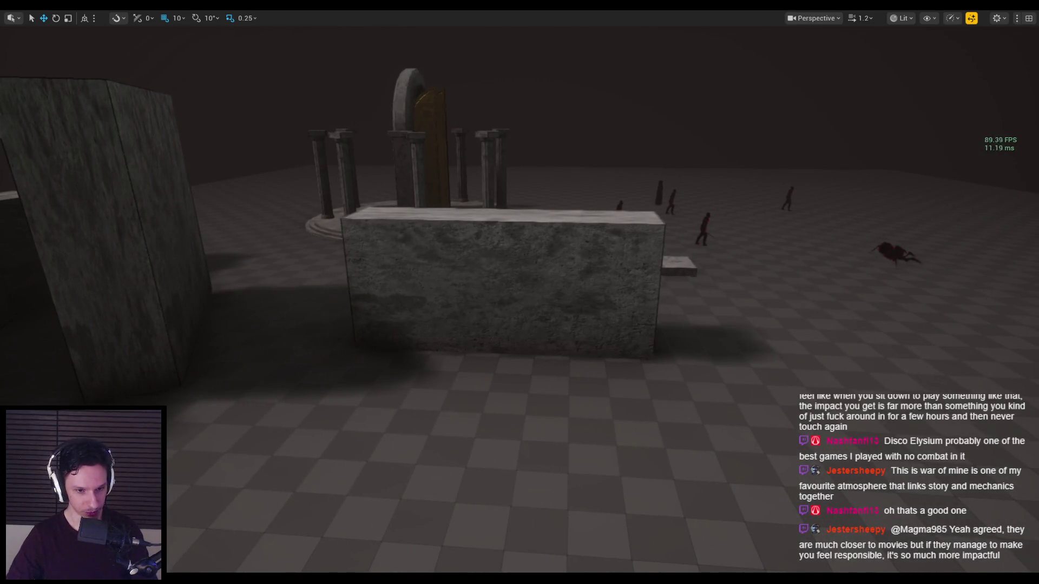
Switch to Notion's GODTOWER task list and place the cursor in the Strong attacks with Melee Weapon task.
{"action": "key", "text": "alt+Tab"}
{"action": "scroll", "coordinate": [476, 417], "scroll_direction": "down", "scroll_amount": 1}
{"action": "left_click", "coordinate": [480, 368]}
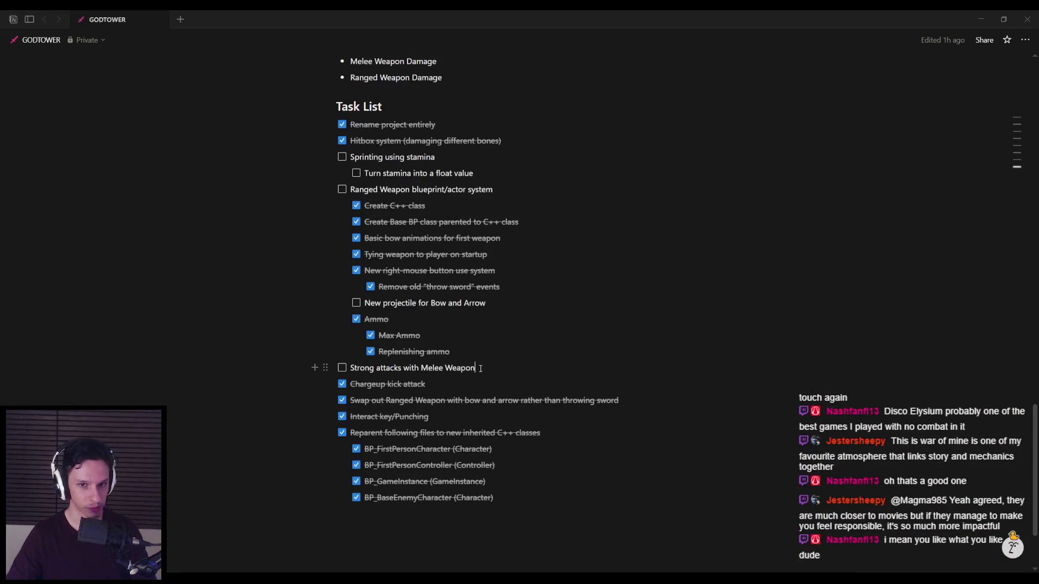
Highlight the Strong attacks with Melee Weapon task, then scroll up to the page's Developer Goals.
{"action": "left_click_drag", "start_coordinate": [481, 369], "coordinate": [352, 368]}
{"action": "left_click", "coordinate": [351, 369]}
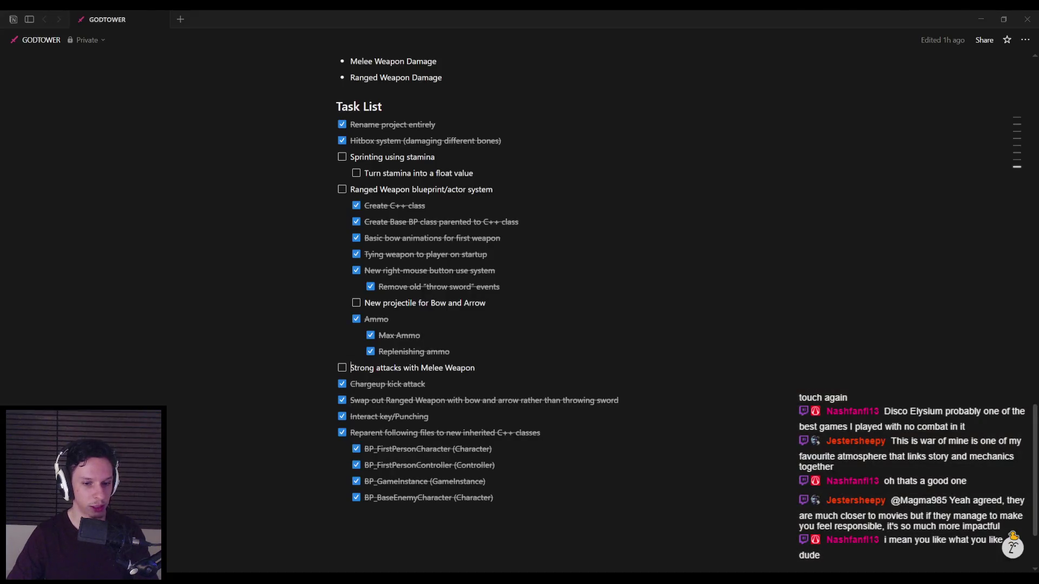
{"action": "scroll", "coordinate": [346, 358], "scroll_direction": "up", "scroll_amount": 3}
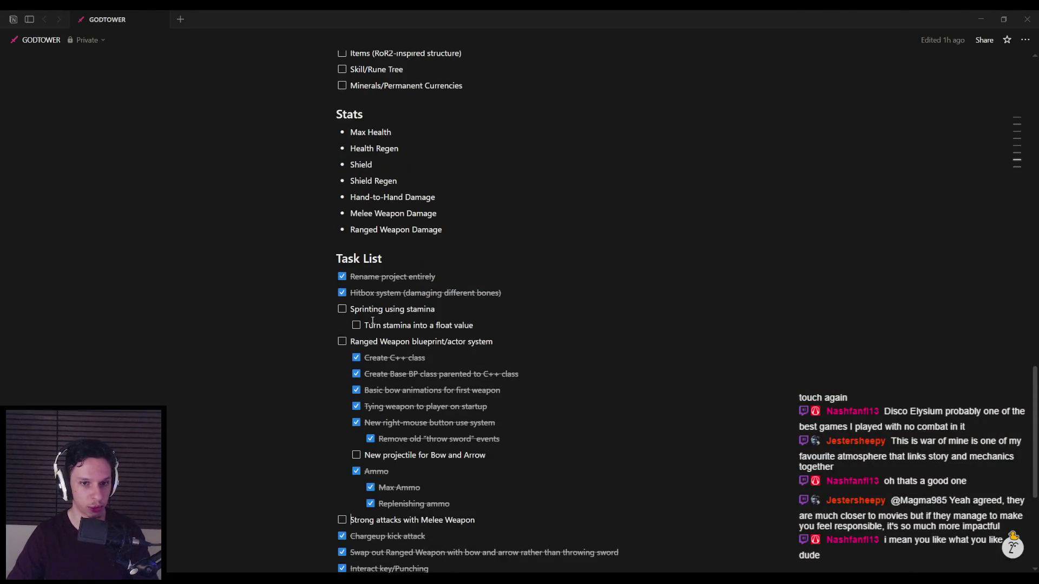
{"action": "scroll", "coordinate": [357, 324], "scroll_direction": "up", "scroll_amount": 13}
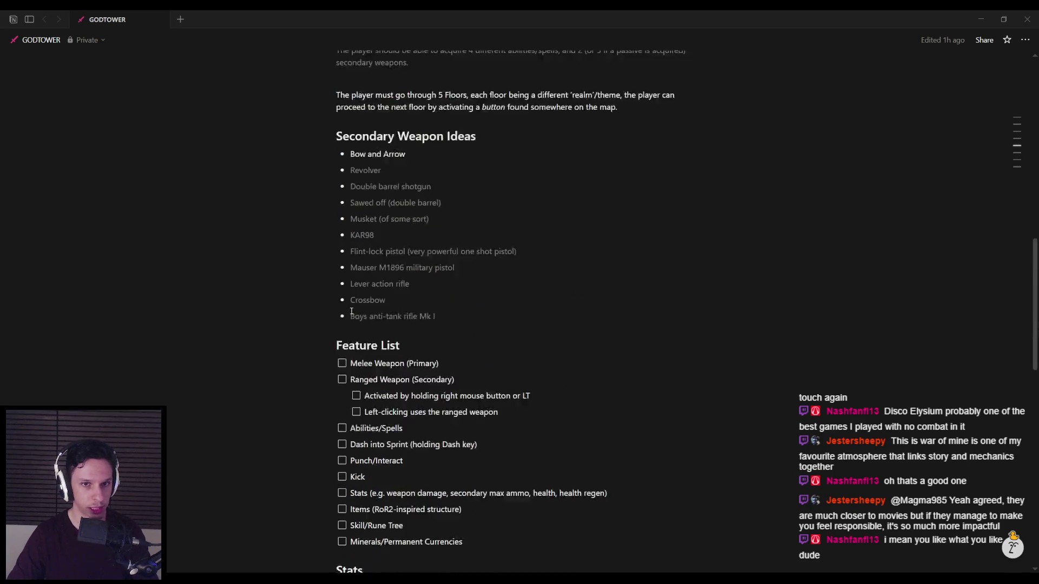
{"action": "scroll", "coordinate": [352, 311], "scroll_direction": "up", "scroll_amount": 9}
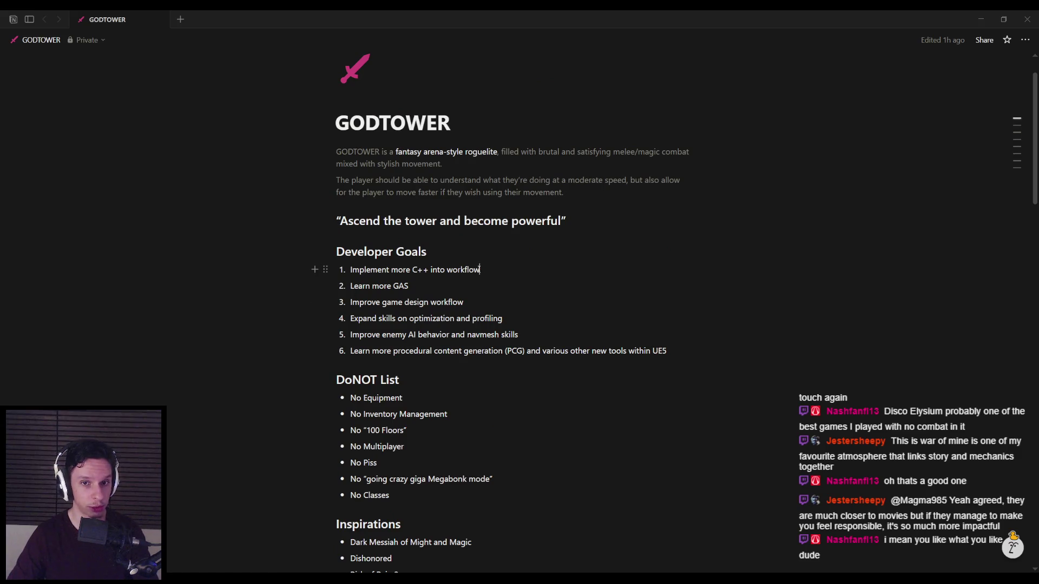
Read the developer goals like Learn more GAS and Improve game design workflow, then the inspirations.
{"action": "left_click_drag", "start_coordinate": [480, 270], "coordinate": [352, 269]}
{"action": "left_click", "coordinate": [420, 286]}
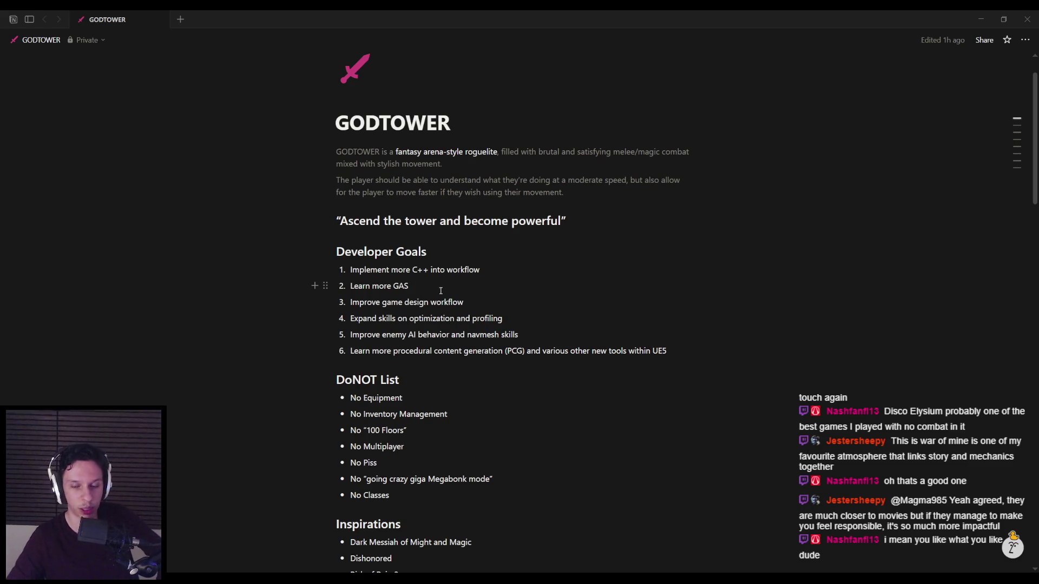
{"action": "mouse_move", "coordinate": [464, 302]}
{"action": "left_mouse_down"}
{"action": "mouse_move", "coordinate": [350, 302]}
{"action": "mouse_move", "coordinate": [365, 286]}
{"action": "left_mouse_up"}
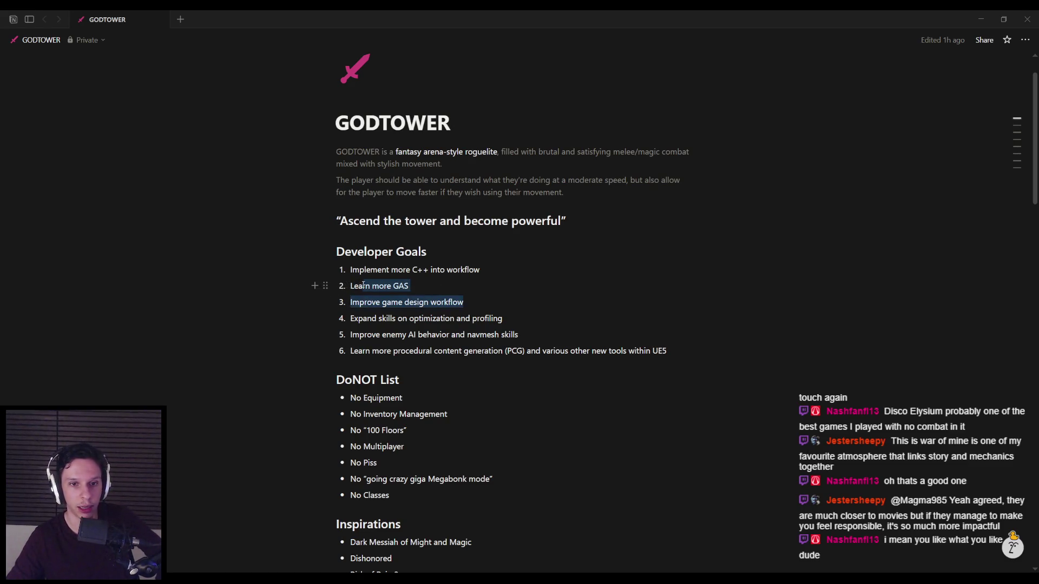
{"action": "left_click", "coordinate": [479, 303]}
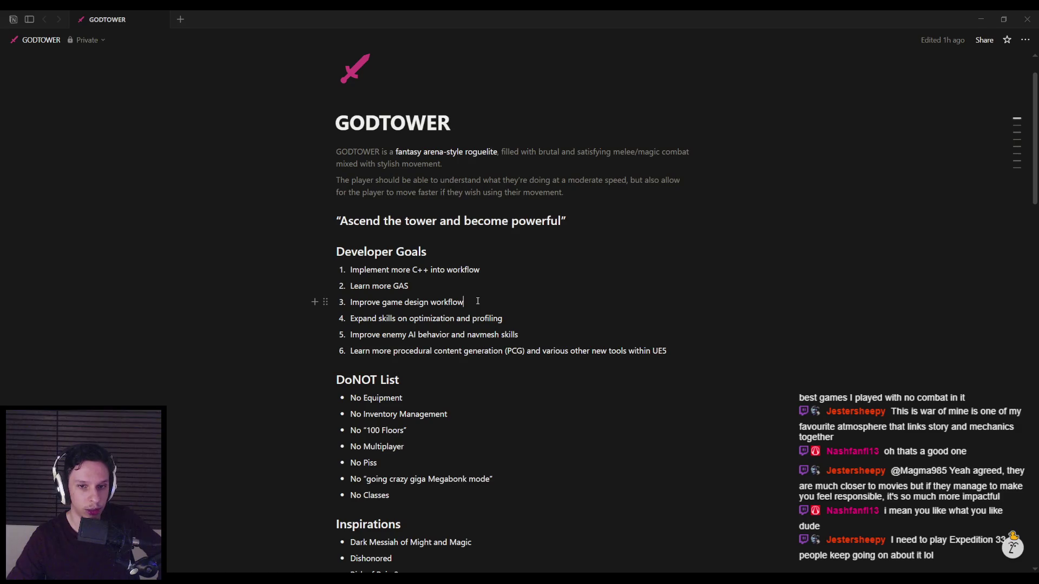
{"action": "scroll", "coordinate": [477, 300], "scroll_direction": "down", "scroll_amount": 2}
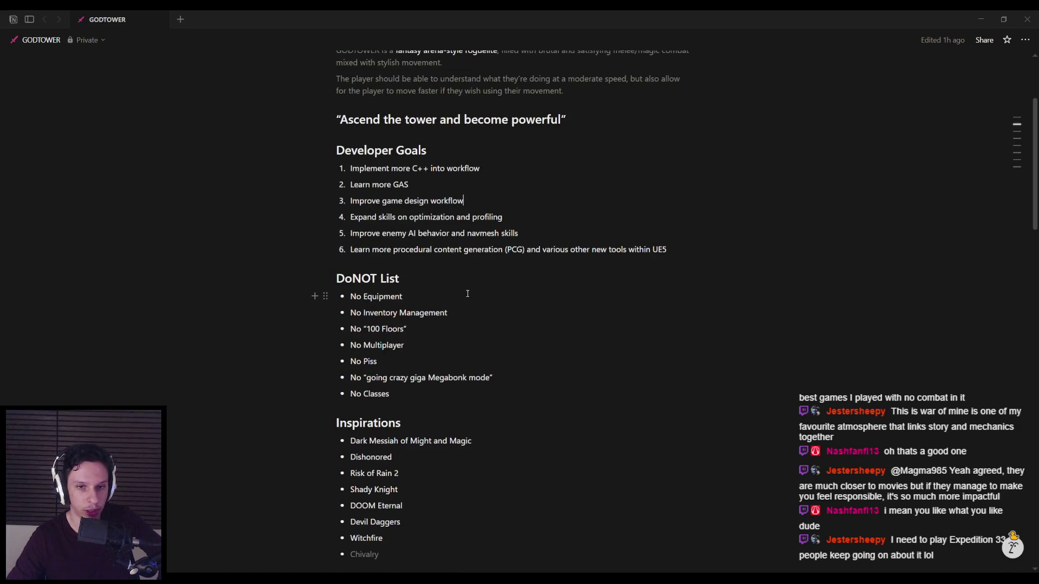
{"action": "scroll", "coordinate": [468, 294], "scroll_direction": "down", "scroll_amount": 1}
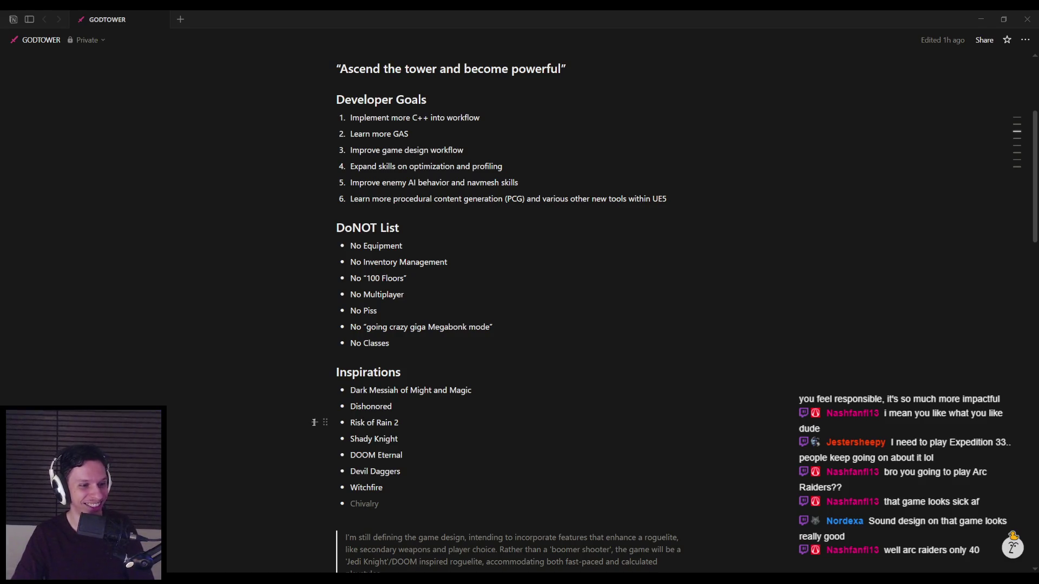
{"action": "left_click", "coordinate": [423, 407]}
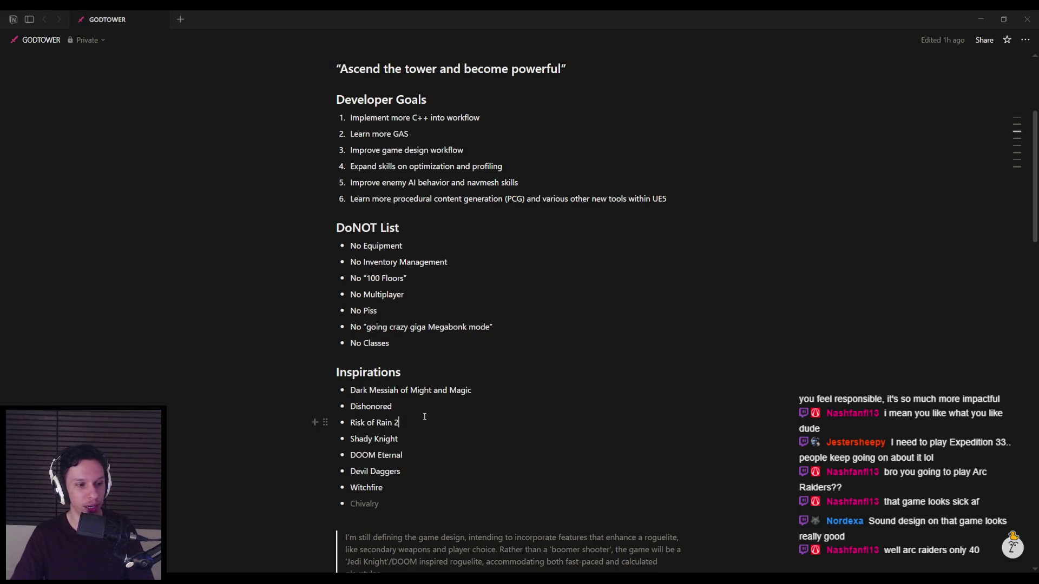
Bring Steam up from the system tray and go to its store front page.
{"action": "left_click", "coordinate": [933, 582]}
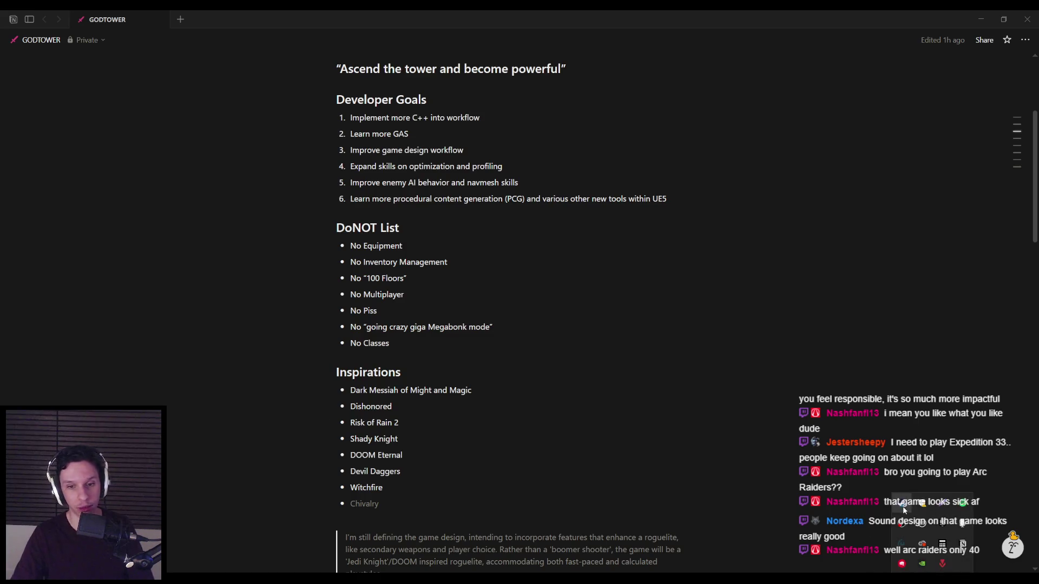
{"action": "left_click", "coordinate": [901, 503]}
{"action": "left_click", "coordinate": [54, 34]}
Search the store for 'arc raiders', browse its store page and editions, then close Steam.
{"action": "mouse_move", "coordinate": [93, 35]}
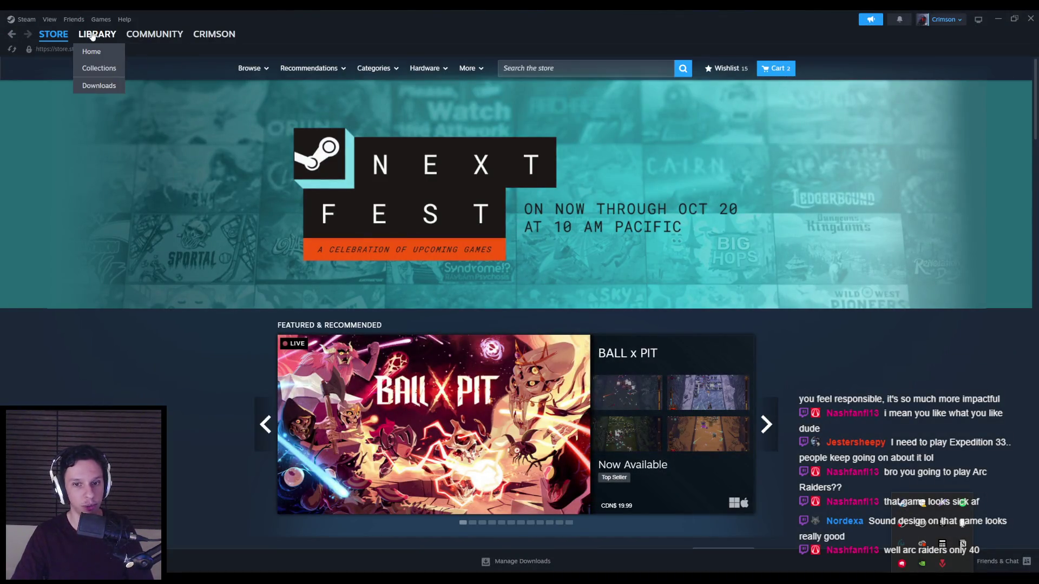
{"action": "left_click", "coordinate": [545, 69]}
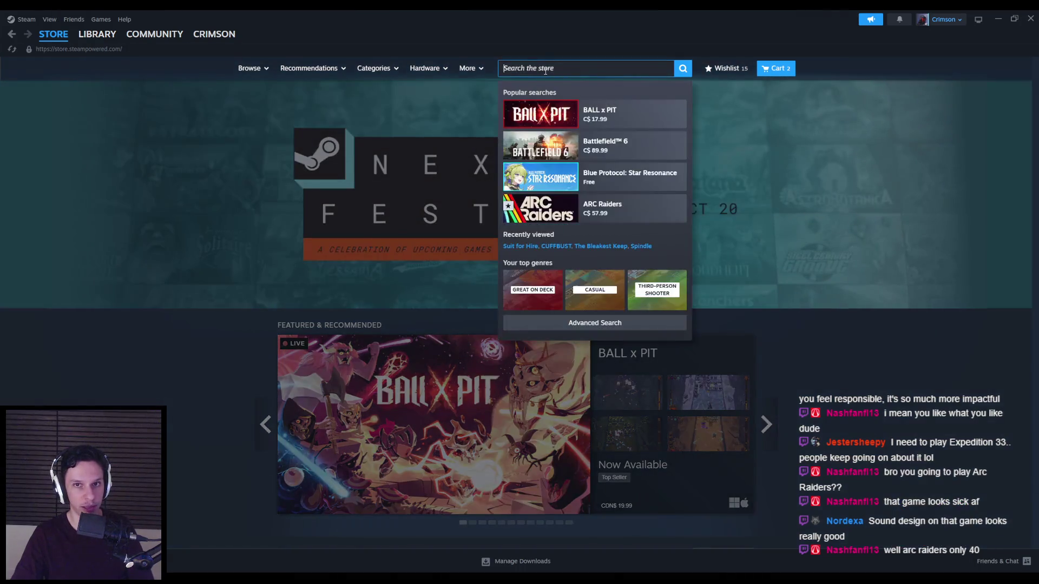
{"action": "type", "text": "arc raiders"}
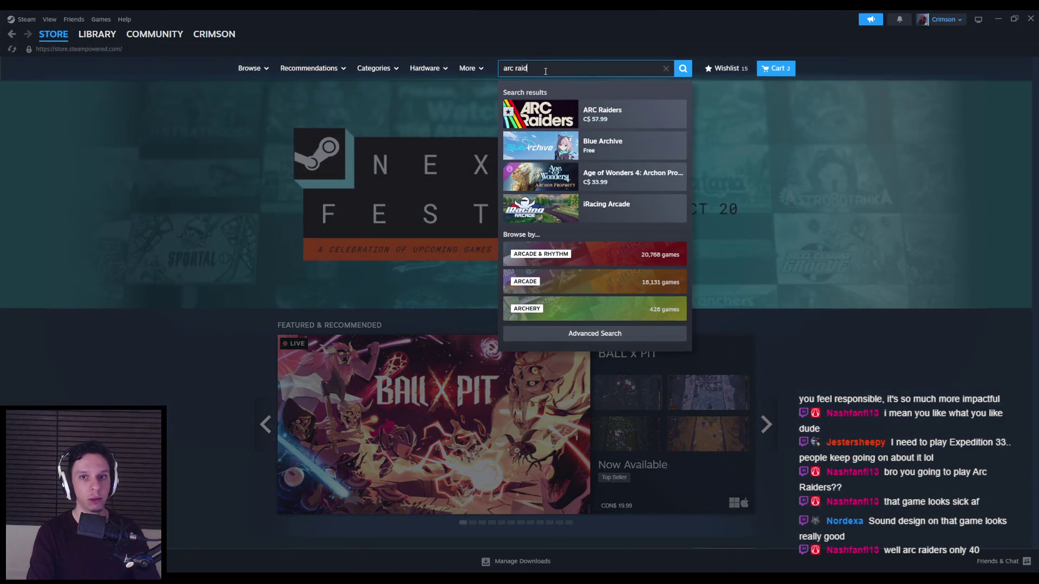
{"action": "left_click", "coordinate": [595, 113]}
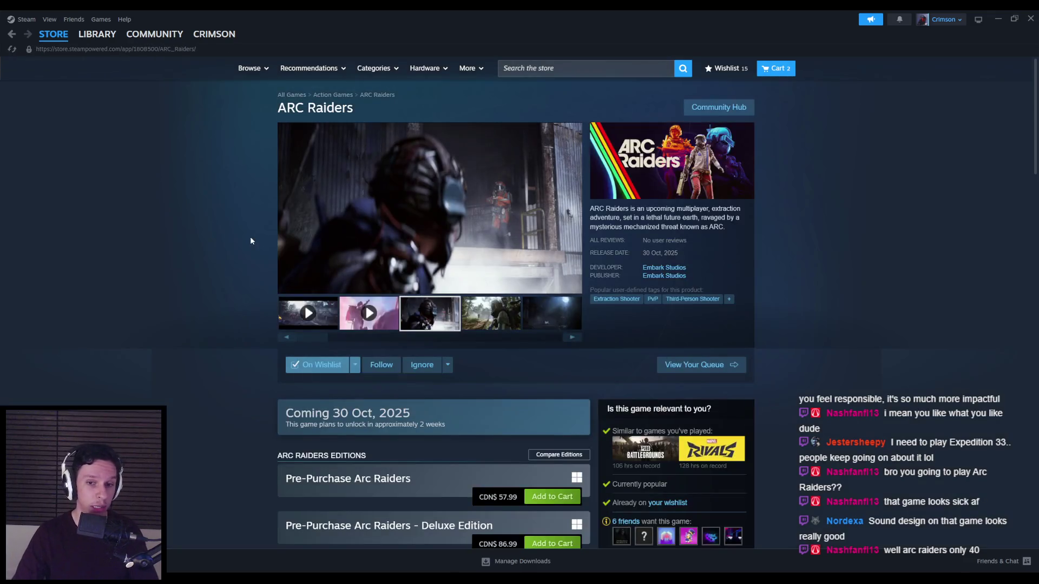
{"action": "scroll", "coordinate": [216, 303], "scroll_direction": "down", "scroll_amount": 5}
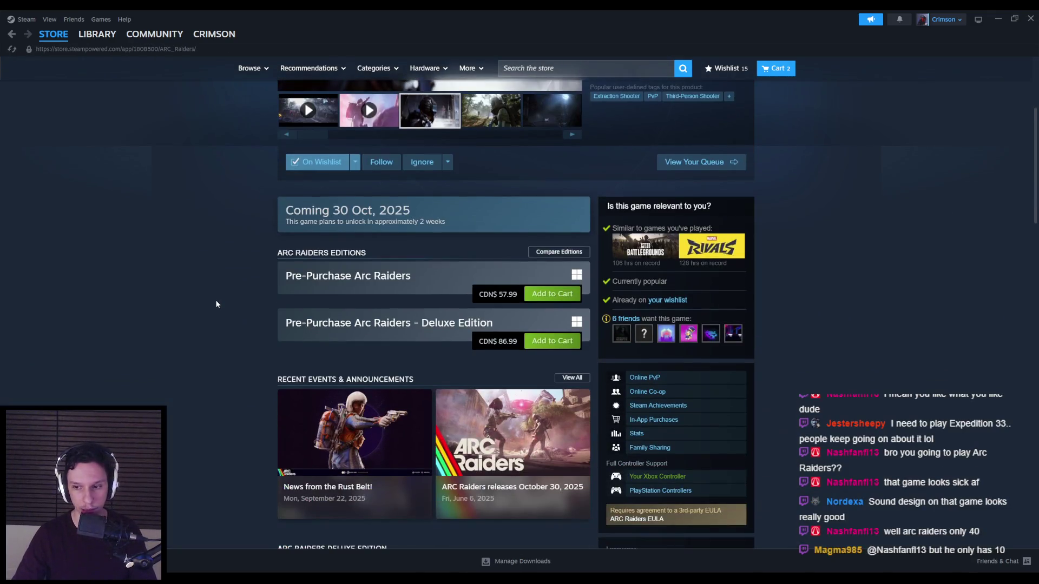
{"action": "scroll", "coordinate": [216, 304], "scroll_direction": "down", "scroll_amount": 2}
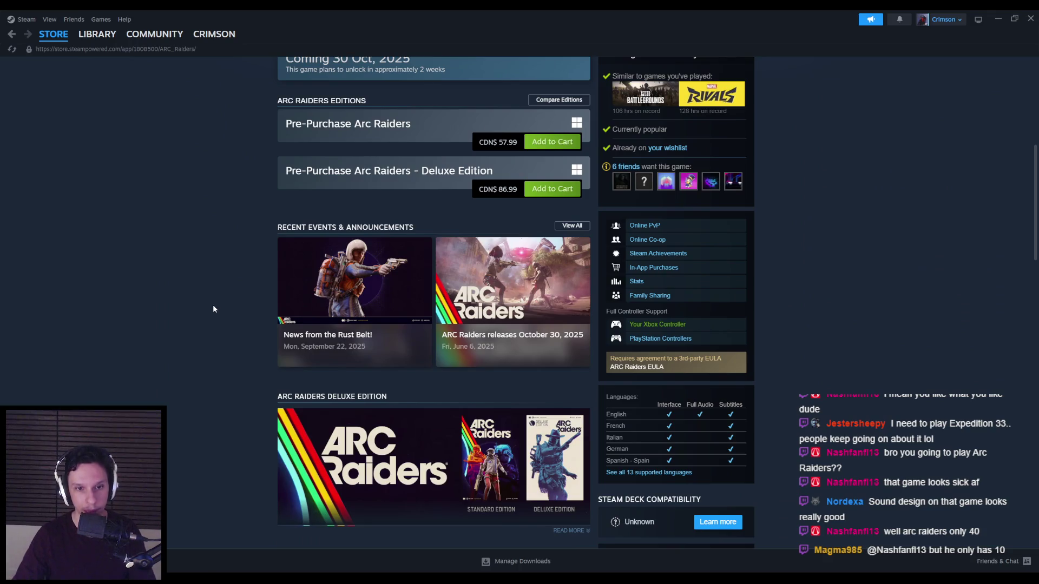
{"action": "left_click", "coordinate": [1035, 16]}
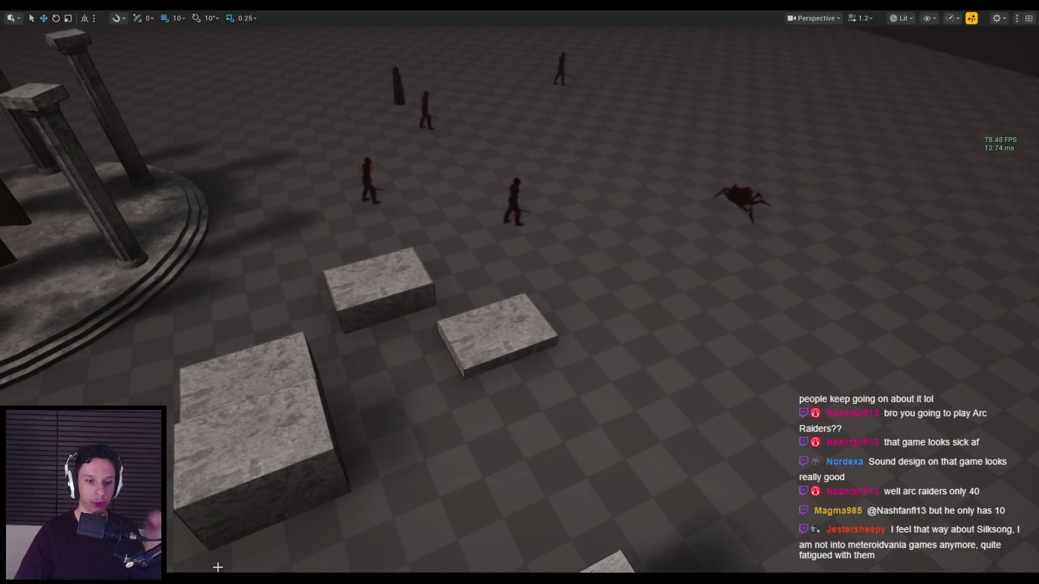
With the arena level shown in Unreal, switch back to the GODTOWER notes page in Notion.
{"action": "key", "text": "alt+Tab"}
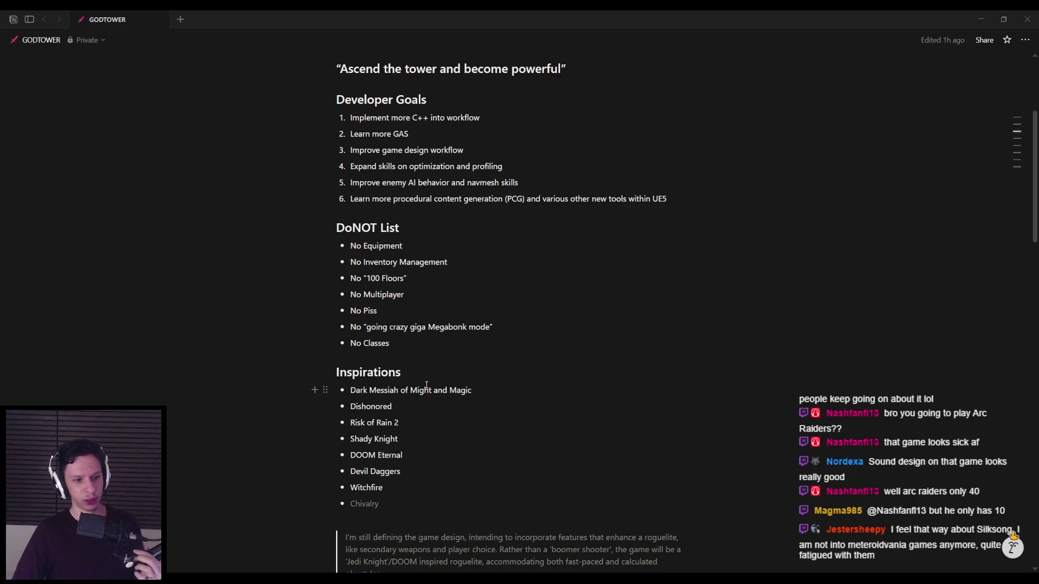
Go through the Inspirations entries: Dishonored, Witchfire, Risk of Rain 2, Devil Daggers and Chivalry.
{"action": "left_click", "coordinate": [475, 404]}
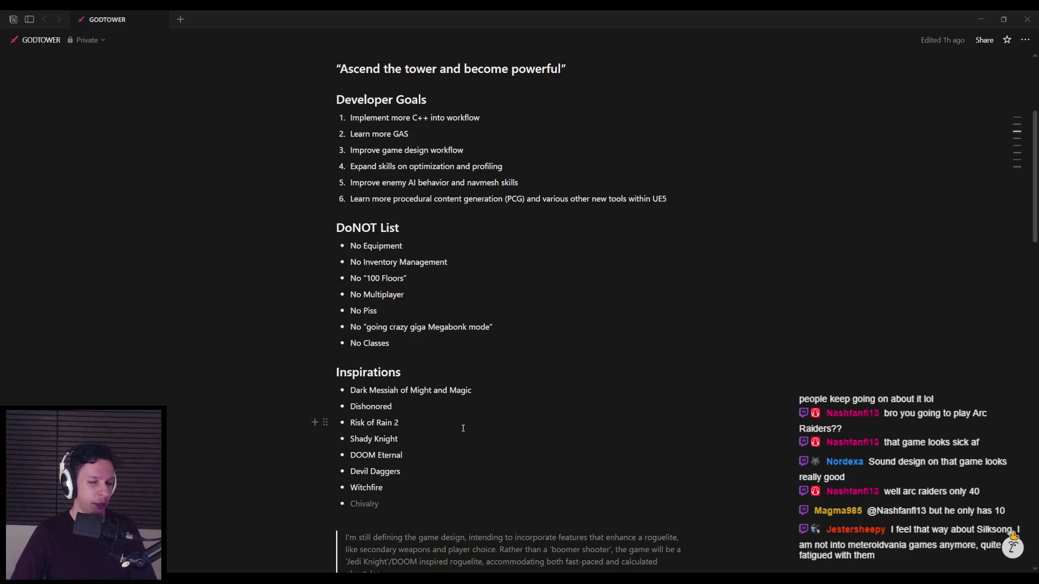
{"action": "left_click", "coordinate": [466, 473]}
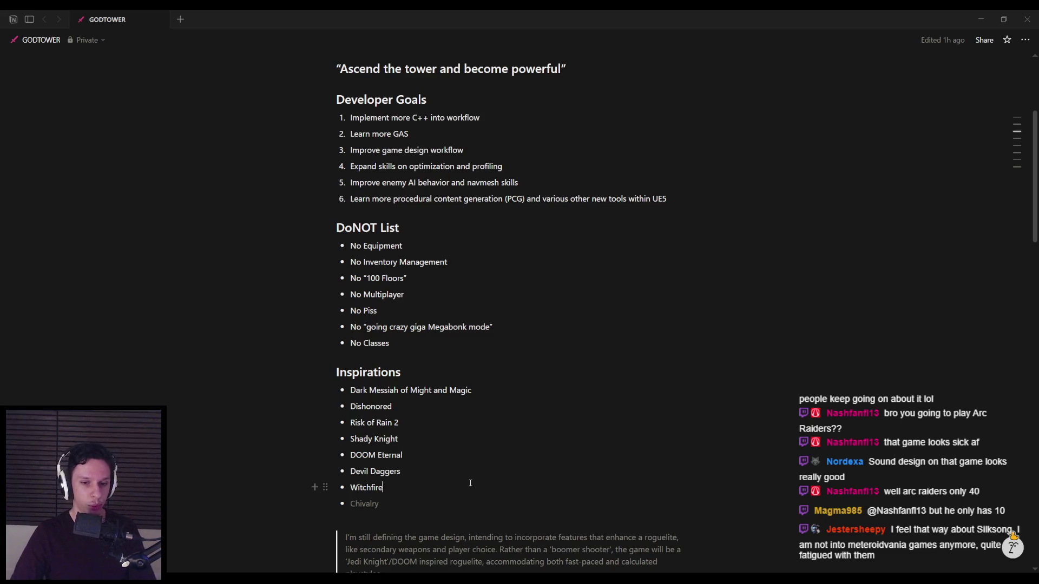
{"action": "left_click", "coordinate": [454, 448]}
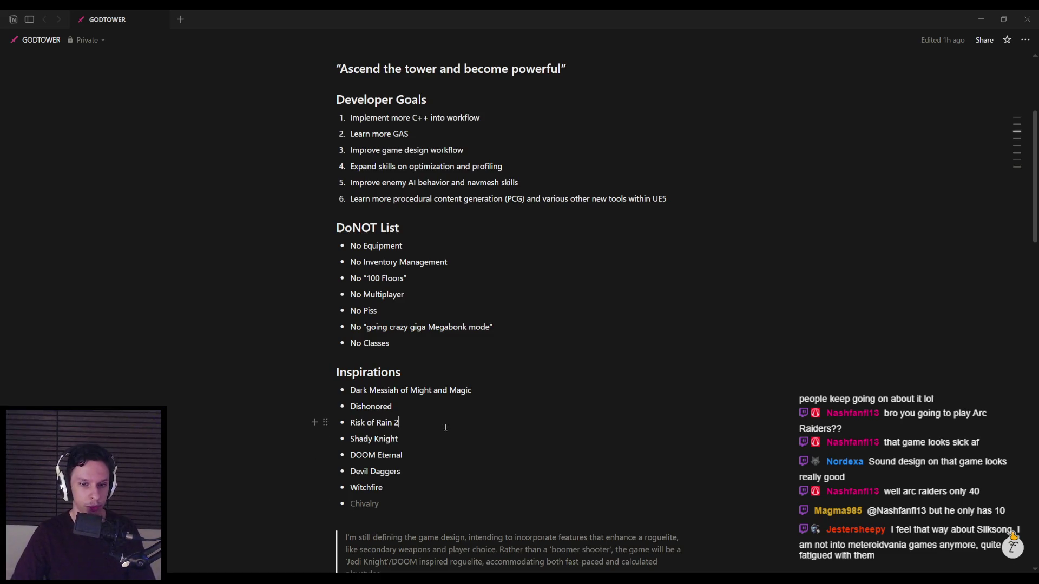
{"action": "left_click", "coordinate": [476, 382]}
{"action": "left_click", "coordinate": [475, 455]}
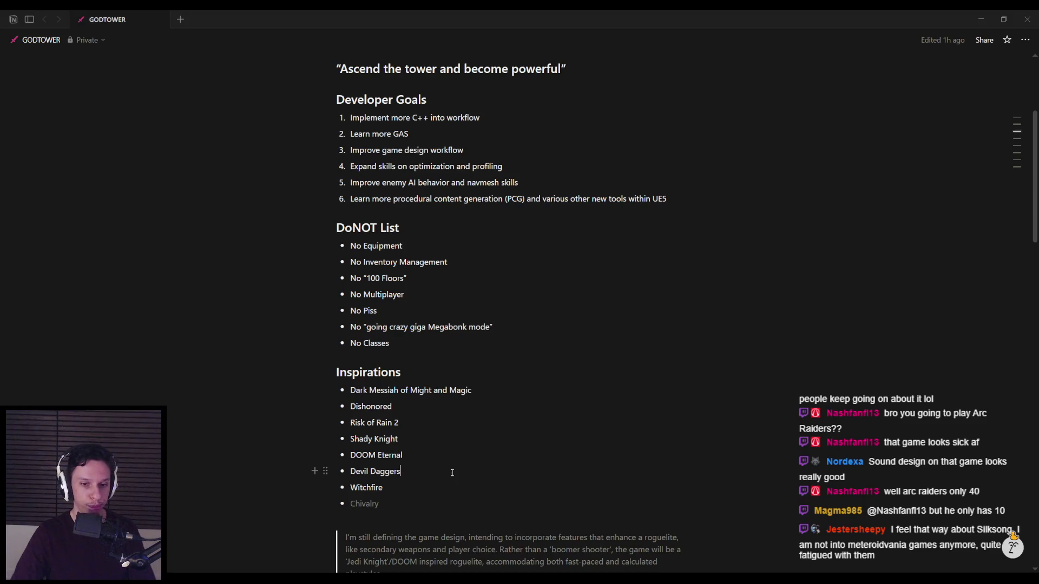
{"action": "scroll", "coordinate": [454, 486], "scroll_direction": "down", "scroll_amount": 3}
{"action": "left_click", "coordinate": [389, 368]}
{"action": "left_click", "coordinate": [380, 352]}
Scroll down through the Secondary Weapon Ideas, feature list and stats to the Task List.
{"action": "scroll", "coordinate": [410, 349], "scroll_direction": "down", "scroll_amount": 3}
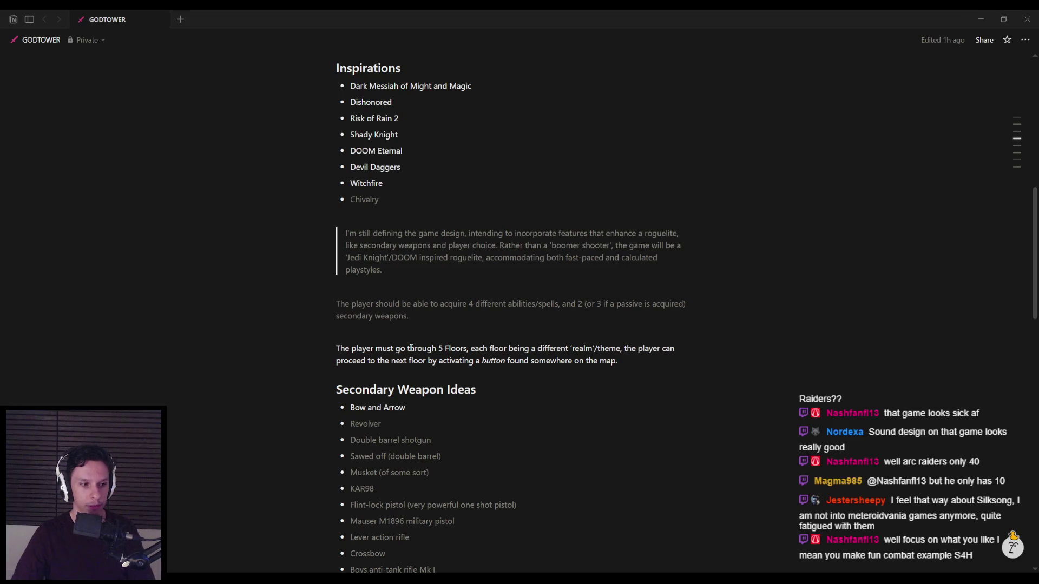
{"action": "scroll", "coordinate": [410, 348], "scroll_direction": "down", "scroll_amount": 1}
{"action": "left_click", "coordinate": [479, 340]}
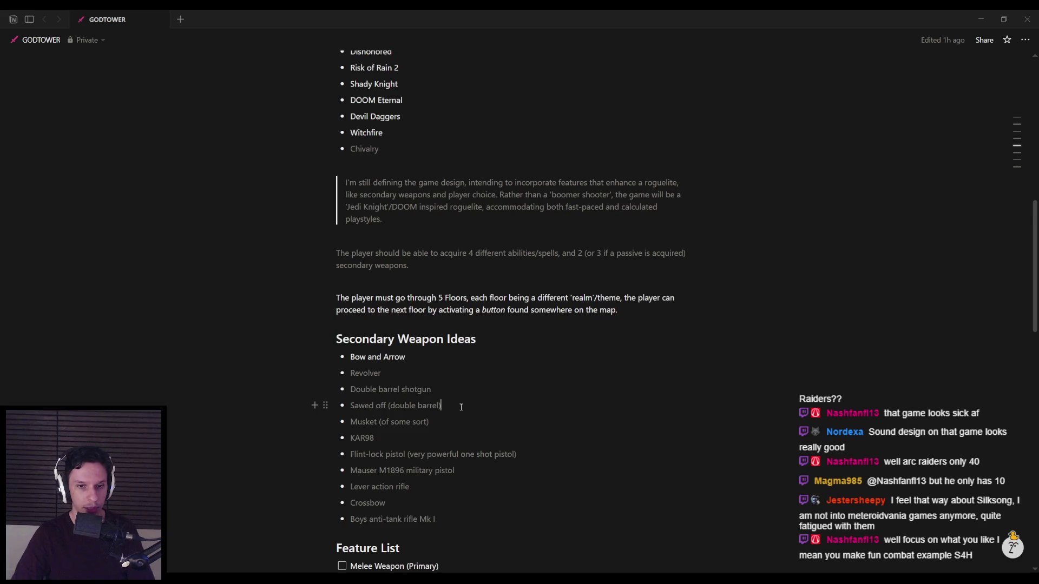
{"action": "scroll", "coordinate": [457, 404], "scroll_direction": "down", "scroll_amount": 1}
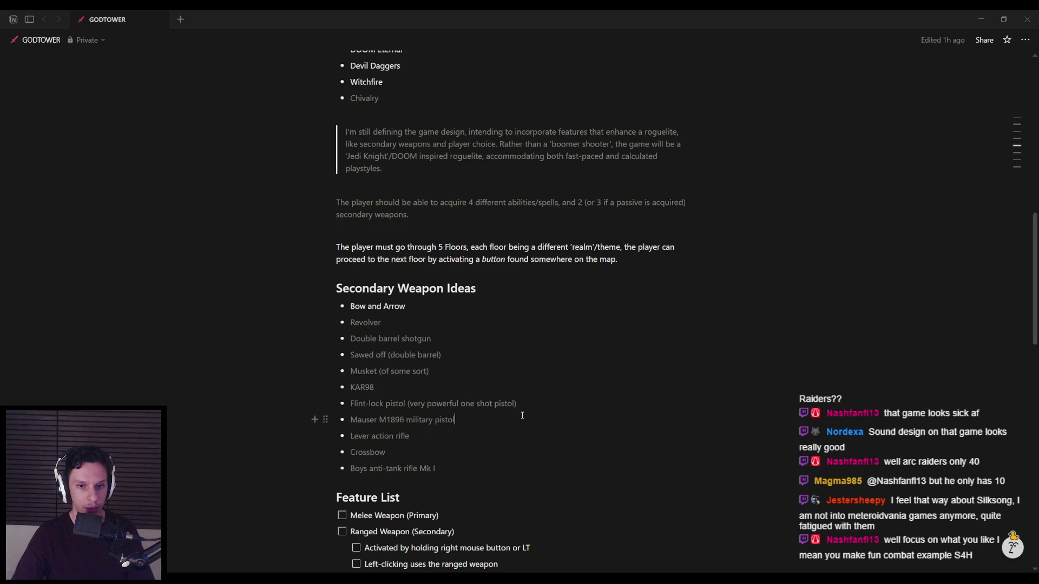
{"action": "scroll", "coordinate": [533, 411], "scroll_direction": "down", "scroll_amount": 1}
{"action": "left_click", "coordinate": [511, 399]}
{"action": "scroll", "coordinate": [511, 399], "scroll_direction": "down", "scroll_amount": 1}
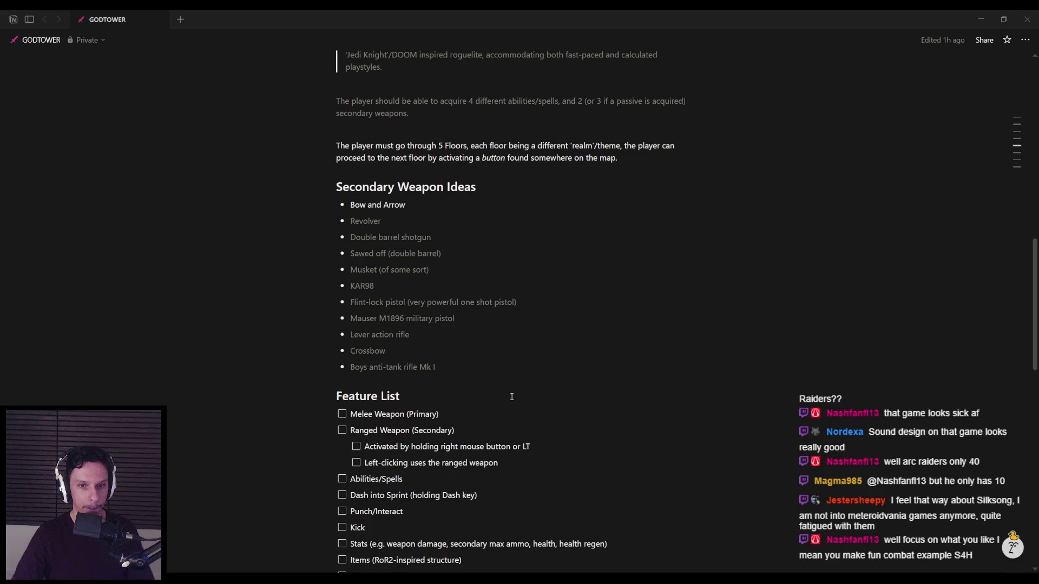
{"action": "scroll", "coordinate": [505, 378], "scroll_direction": "down", "scroll_amount": 11}
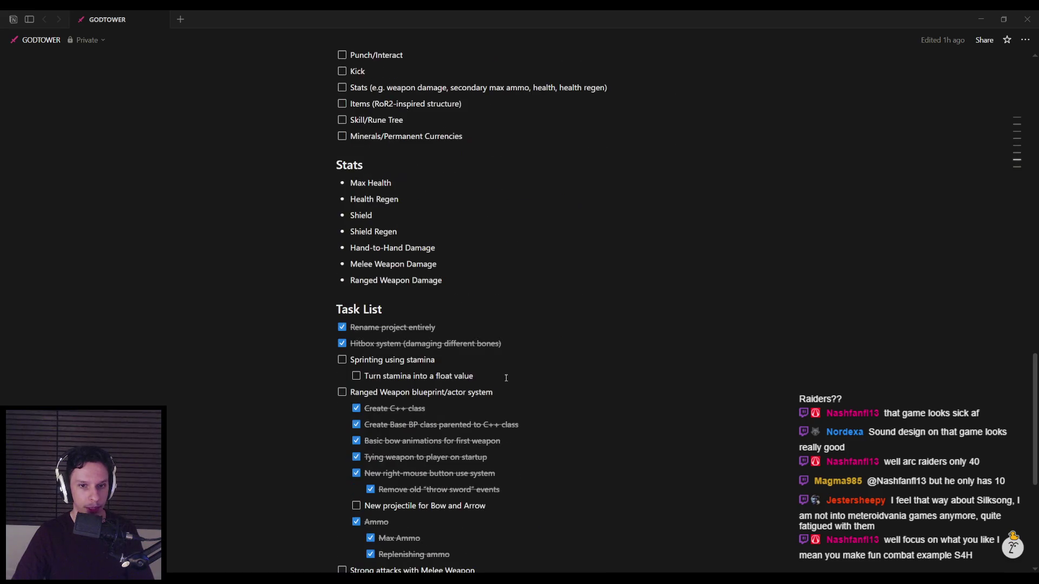
{"action": "scroll", "coordinate": [505, 377], "scroll_direction": "down", "scroll_amount": 1}
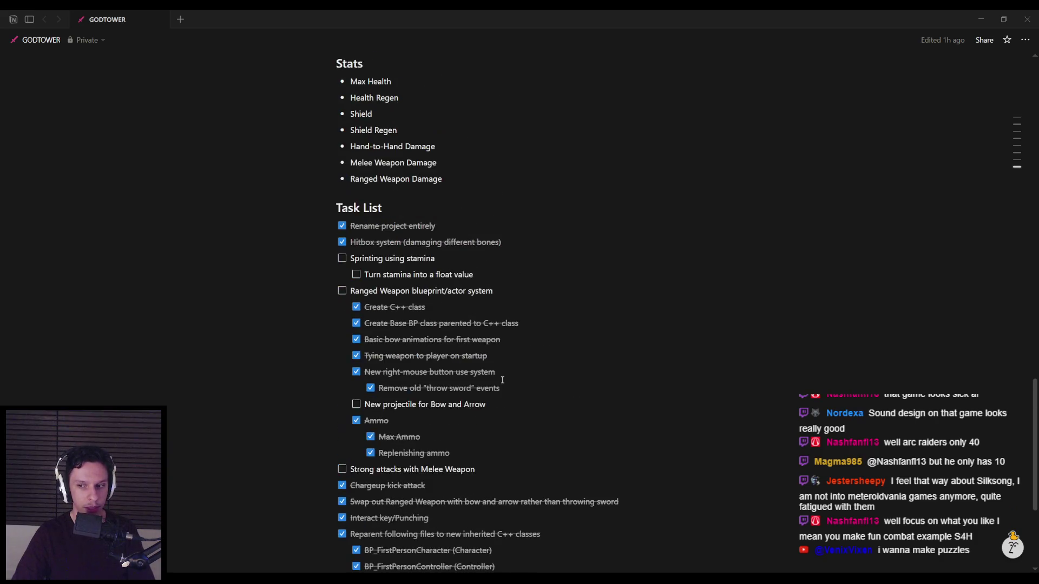
Scroll back up to the Secondary Weapon Ideas list, from Bow and Arrow to Boys anti-tank rifle.
{"action": "scroll", "coordinate": [502, 379], "scroll_direction": "up", "scroll_amount": 2}
{"action": "scroll", "coordinate": [502, 380], "scroll_direction": "up", "scroll_amount": 6}
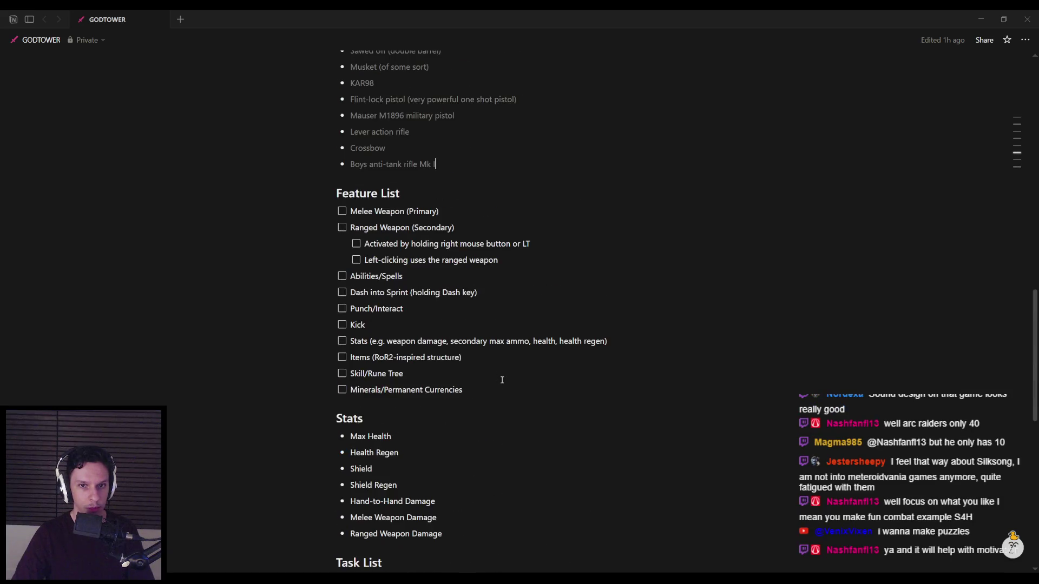
{"action": "scroll", "coordinate": [502, 380], "scroll_direction": "up", "scroll_amount": 3}
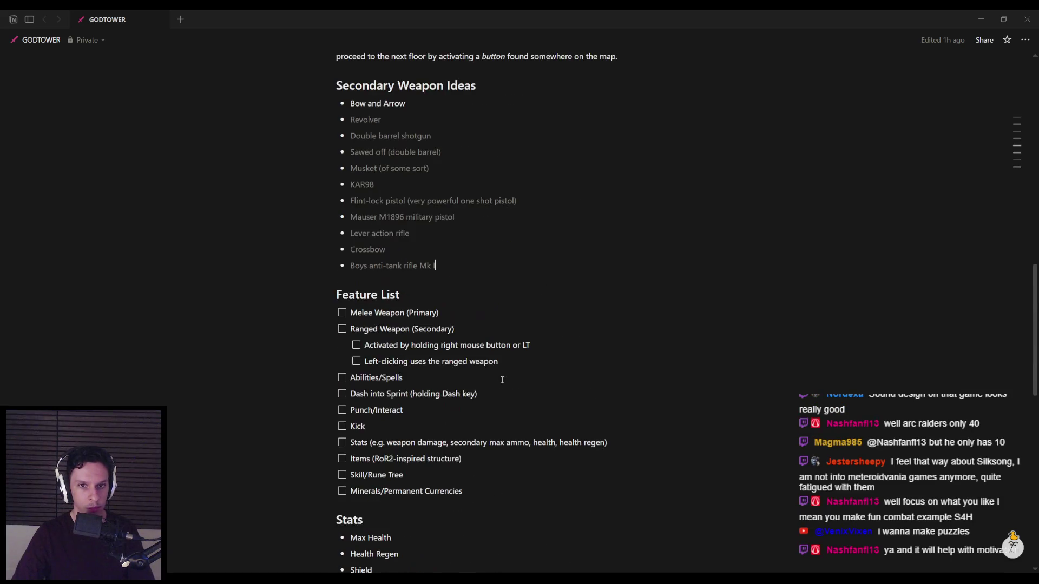
{"action": "scroll", "coordinate": [502, 380], "scroll_direction": "up", "scroll_amount": 3}
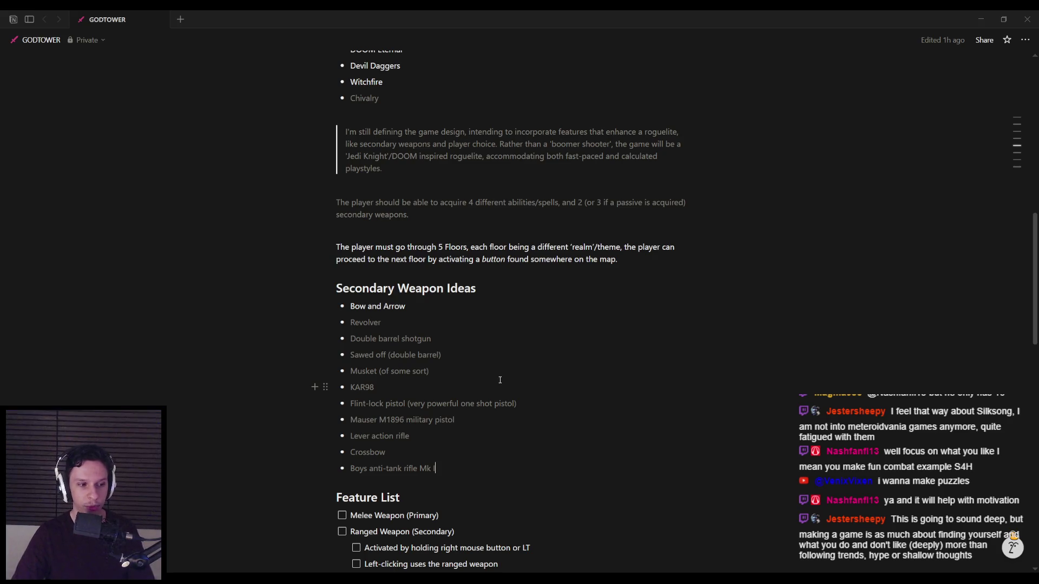
{"action": "scroll", "coordinate": [498, 381], "scroll_direction": "down", "scroll_amount": 2}
Fly the Unreal viewport in close to the spider and zombie enemies, then start a playtest with Alt+P.
{"action": "key", "text": "alt+Tab"}
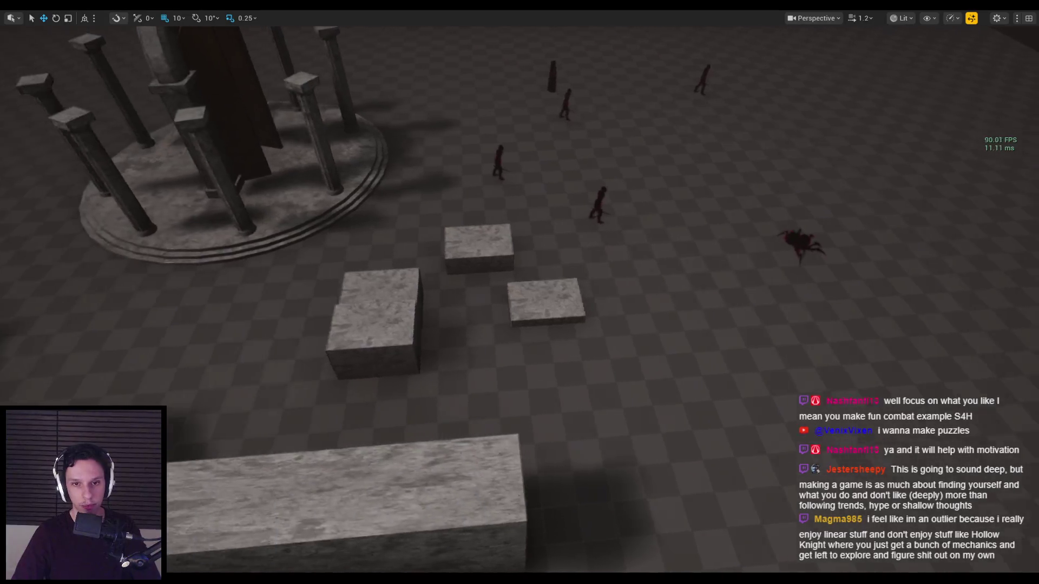
{"action": "key", "text": "s"}
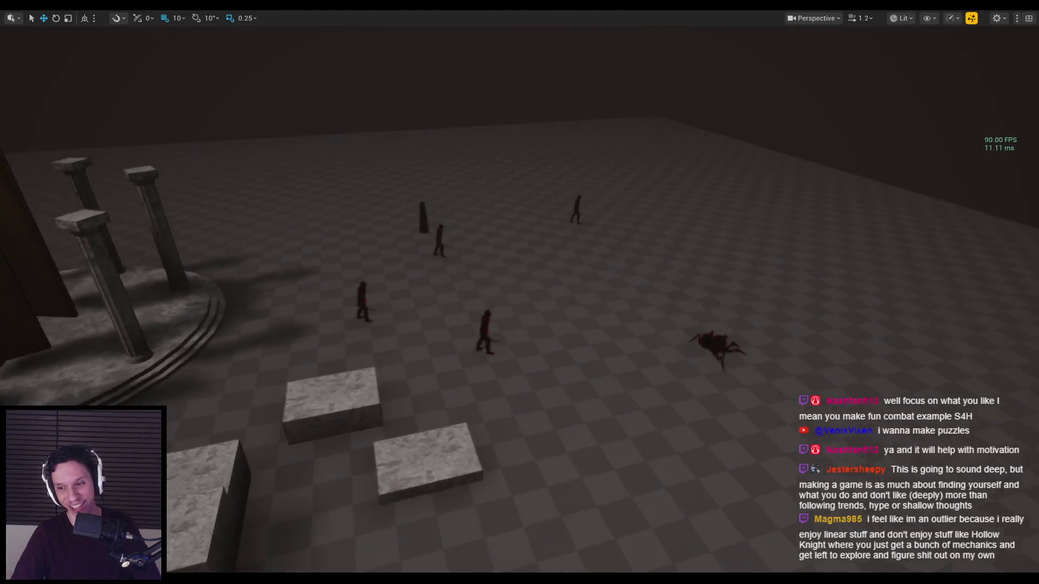
{"action": "left_click_drag", "start_coordinate": [464, 345], "coordinate": [464, 345]}
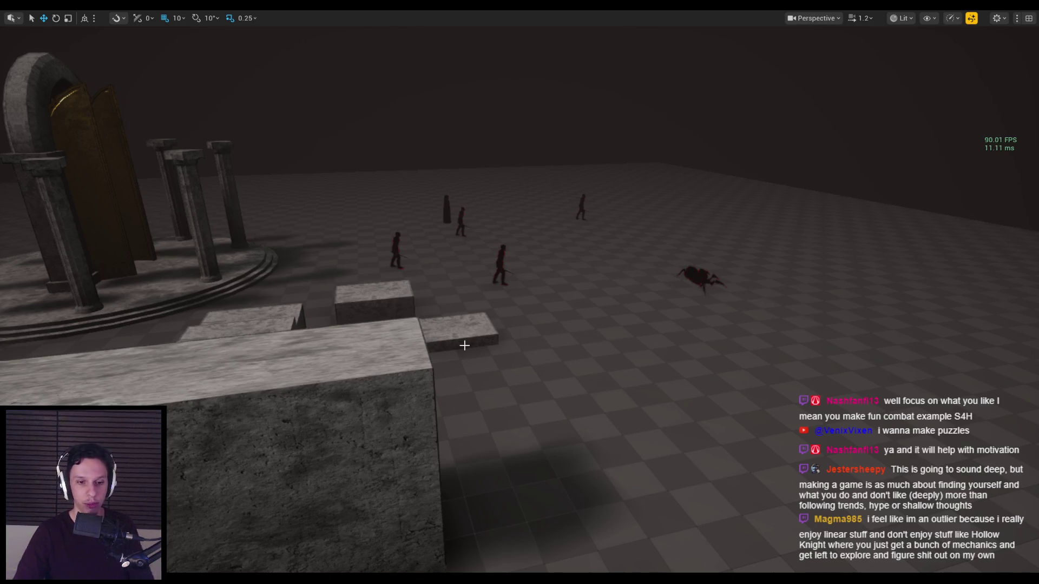
{"action": "scroll", "coordinate": [476, 343], "scroll_direction": "down", "scroll_amount": 1}
{"action": "left_click_drag", "start_coordinate": [475, 343], "coordinate": [462, 378]}
{"action": "key", "text": "w"}
{"action": "mouse_move", "coordinate": [509, 335]}
{"action": "left_mouse_down"}
{"action": "mouse_move", "coordinate": [496, 348]}
{"action": "mouse_move", "coordinate": [509, 335]}
{"action": "mouse_move", "coordinate": [486, 396]}
{"action": "mouse_move", "coordinate": [509, 402]}
{"action": "left_mouse_up"}
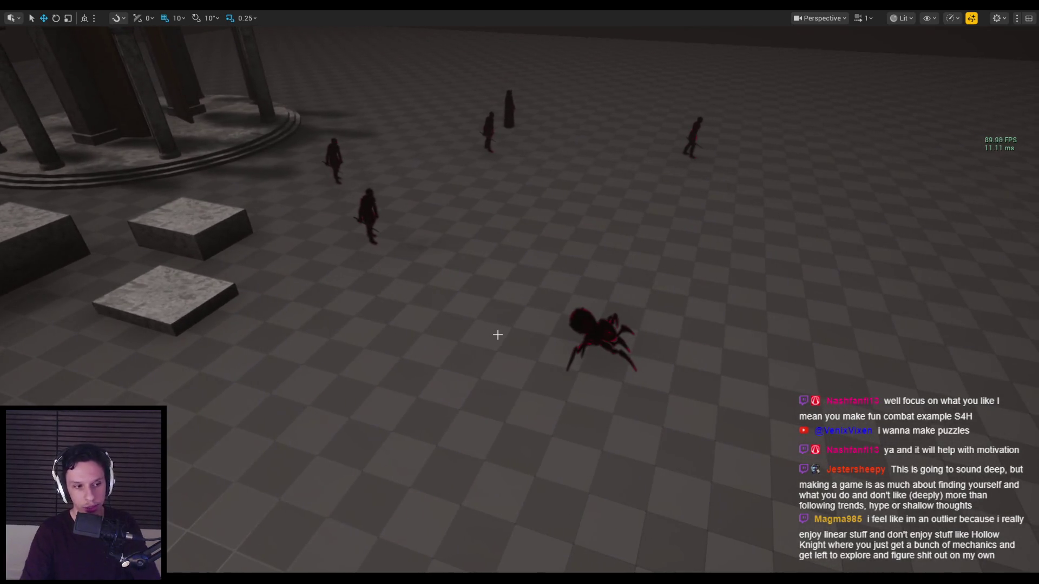
{"action": "key", "text": "alt+p"}
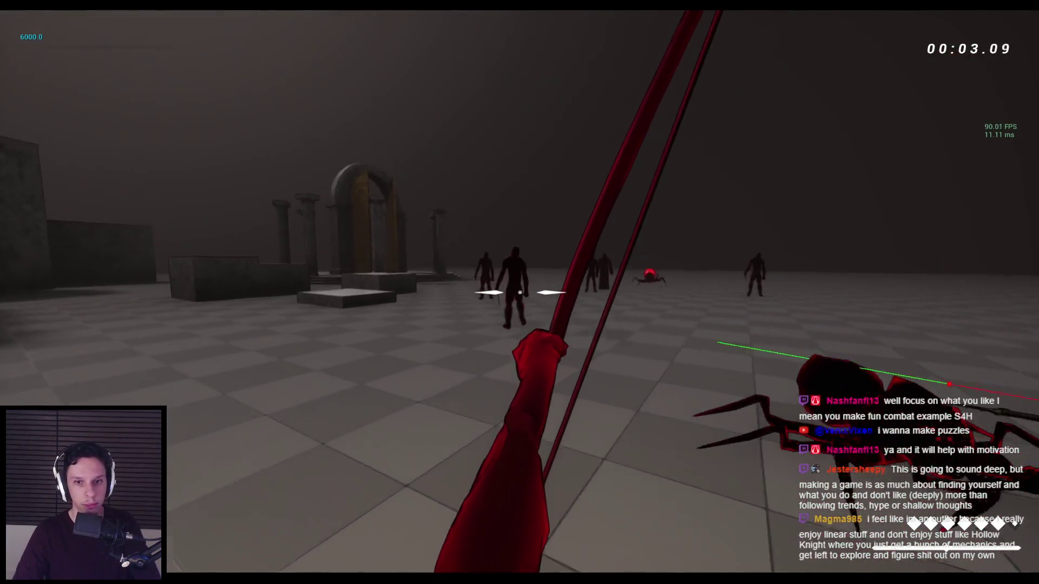
Shoot arrows from the bow at the zombie and the enemy group.
{"action": "left_click", "coordinate": [520, 293]}
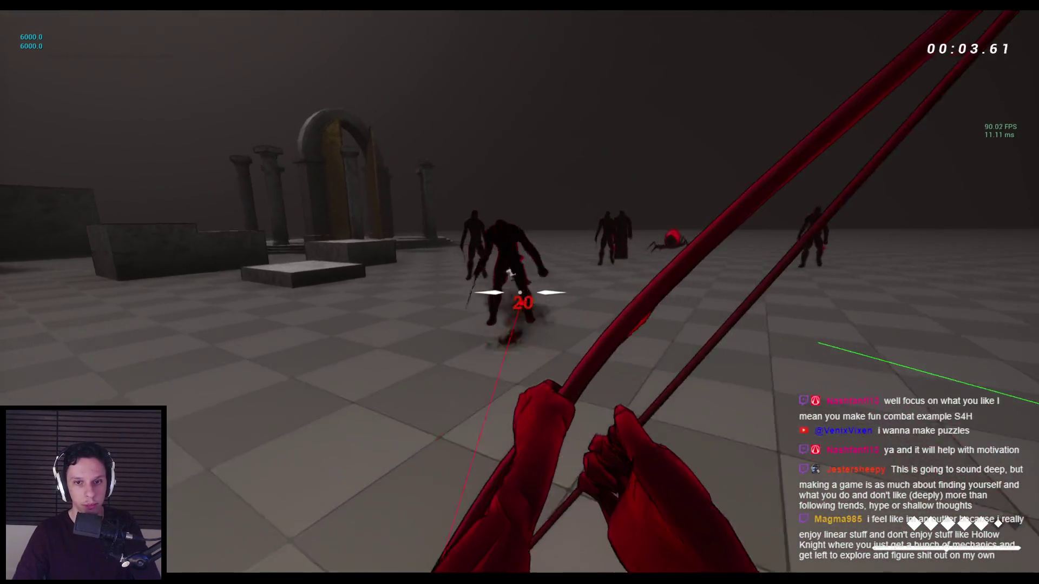
{"action": "left_click", "coordinate": [520, 292]}
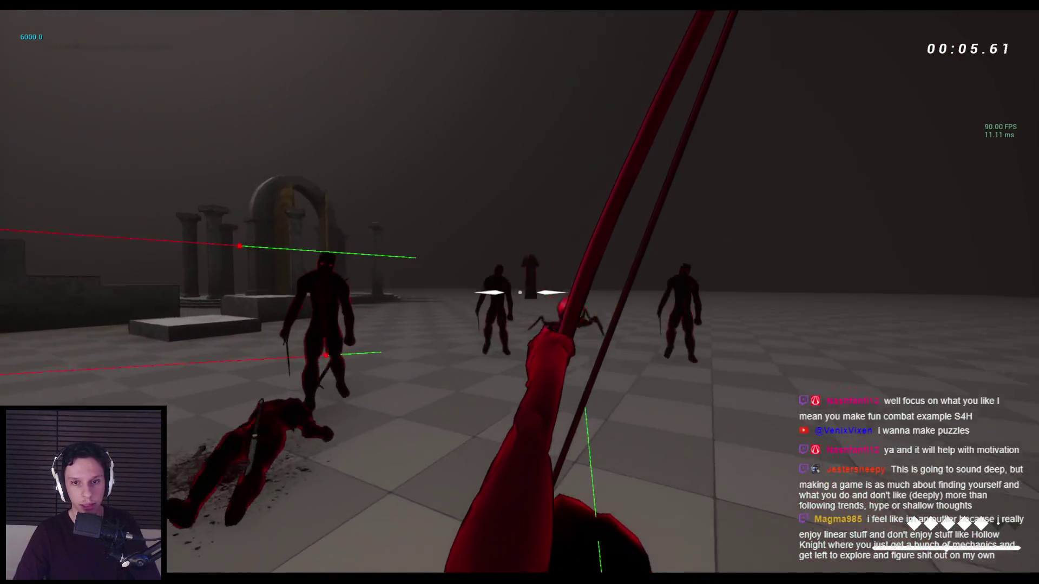
{"action": "left_click", "coordinate": [519, 292]}
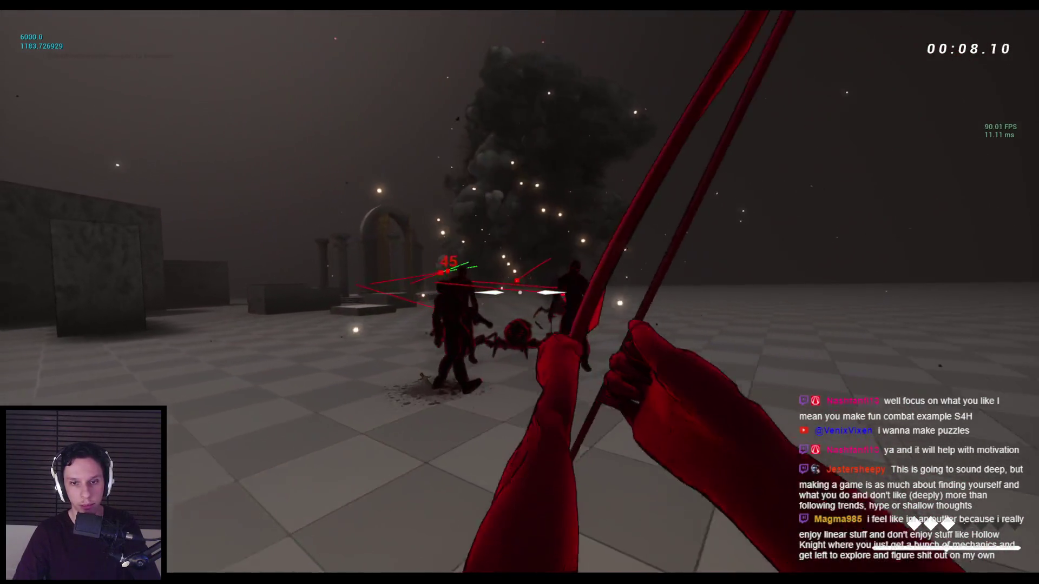
{"action": "left_click", "coordinate": [519, 292]}
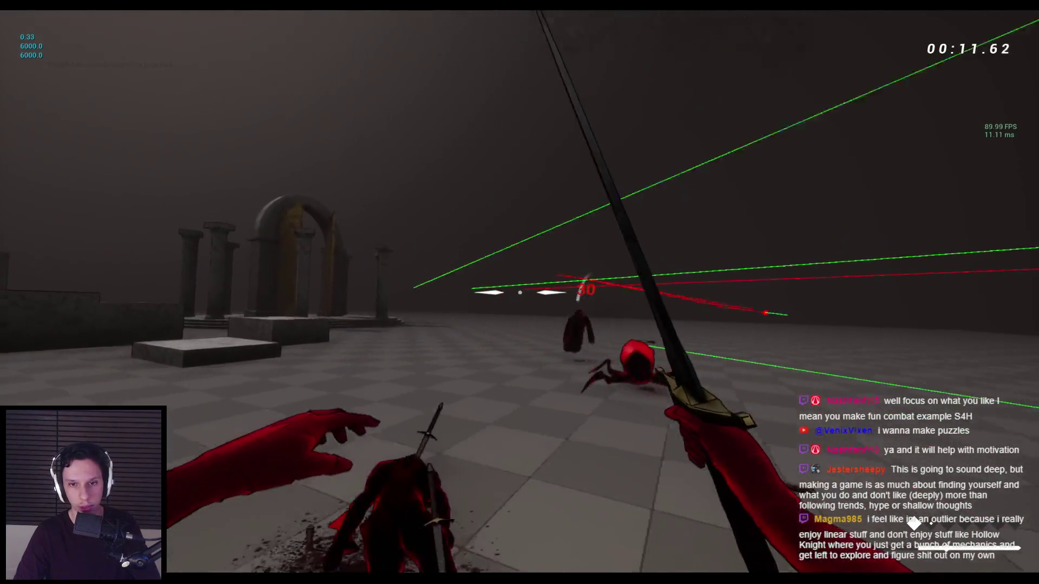
Switch to the sword, then dash, jump and wall-run onto the long stone block near the temple.
{"action": "key", "text": "space"}
{"action": "key", "text": "space"}
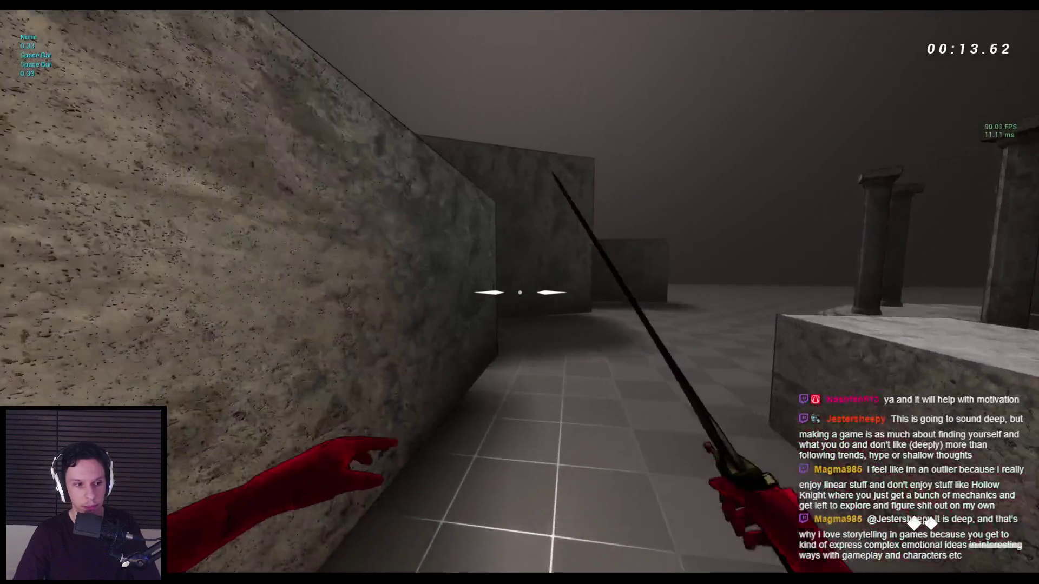
{"action": "key", "text": "space"}
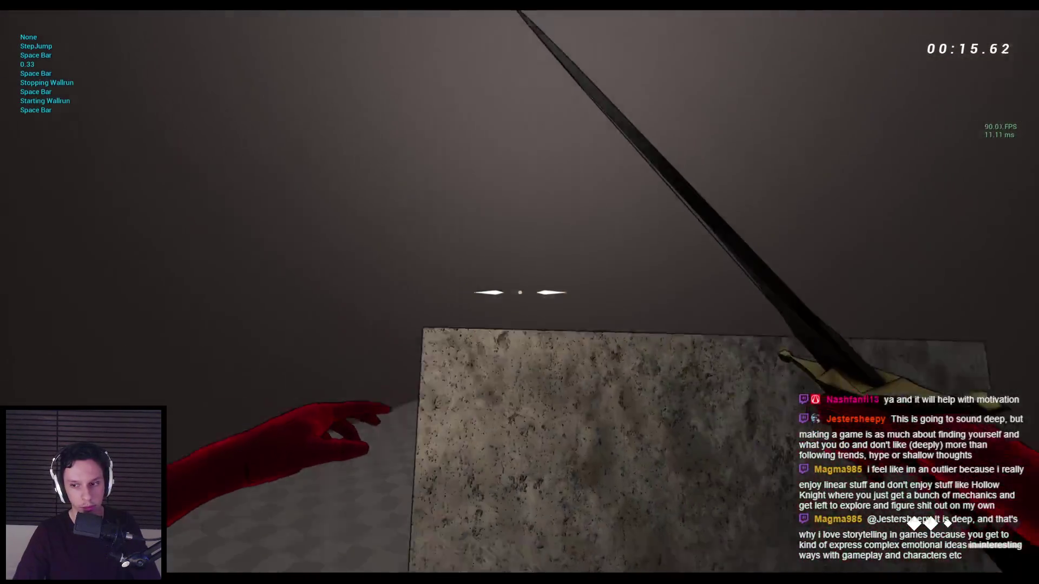
{"action": "key", "text": "space"}
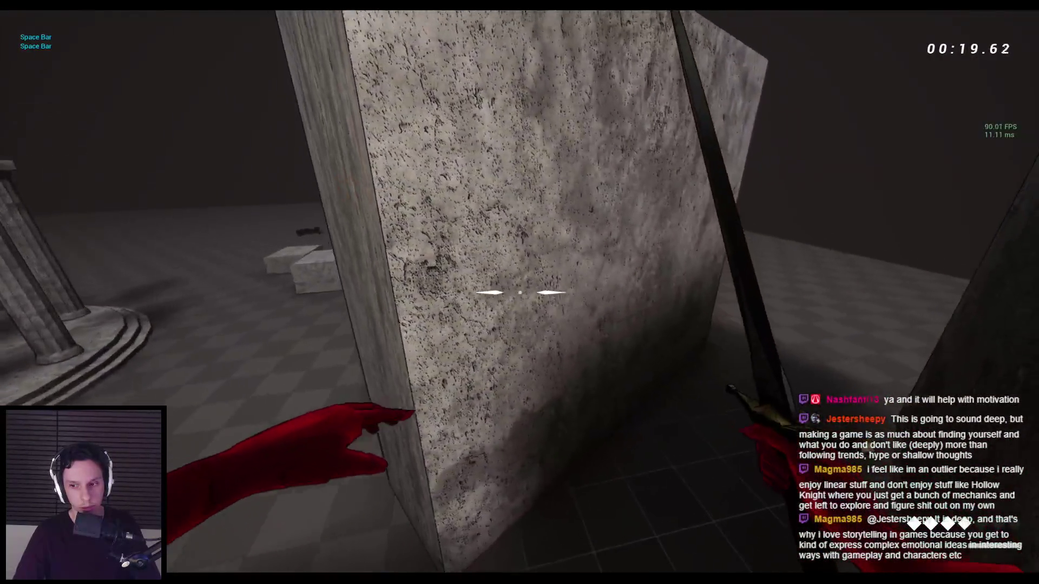
{"action": "key", "text": "space"}
{"action": "key", "text": "space"}
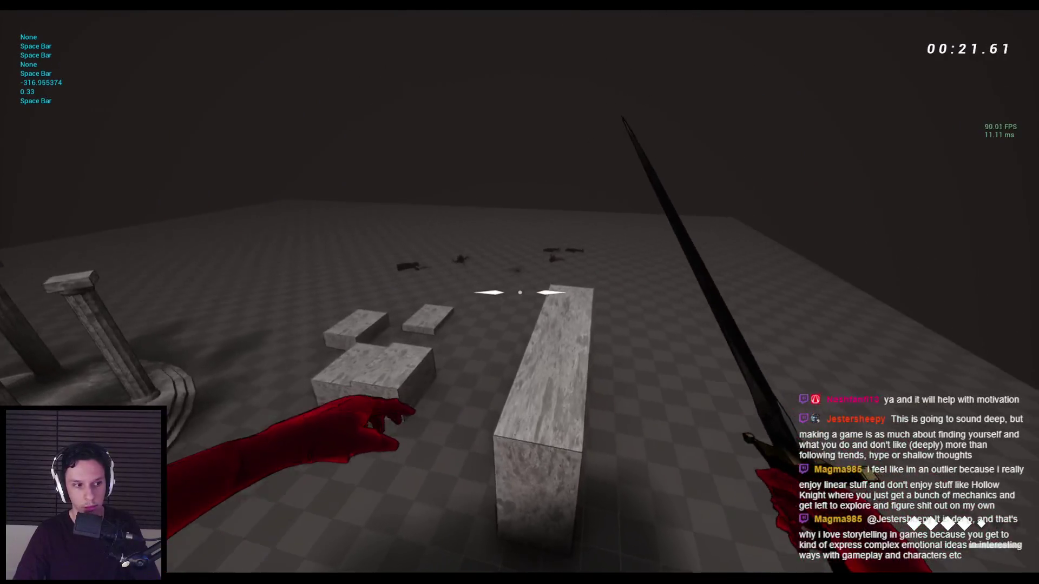
{"action": "key", "text": "space"}
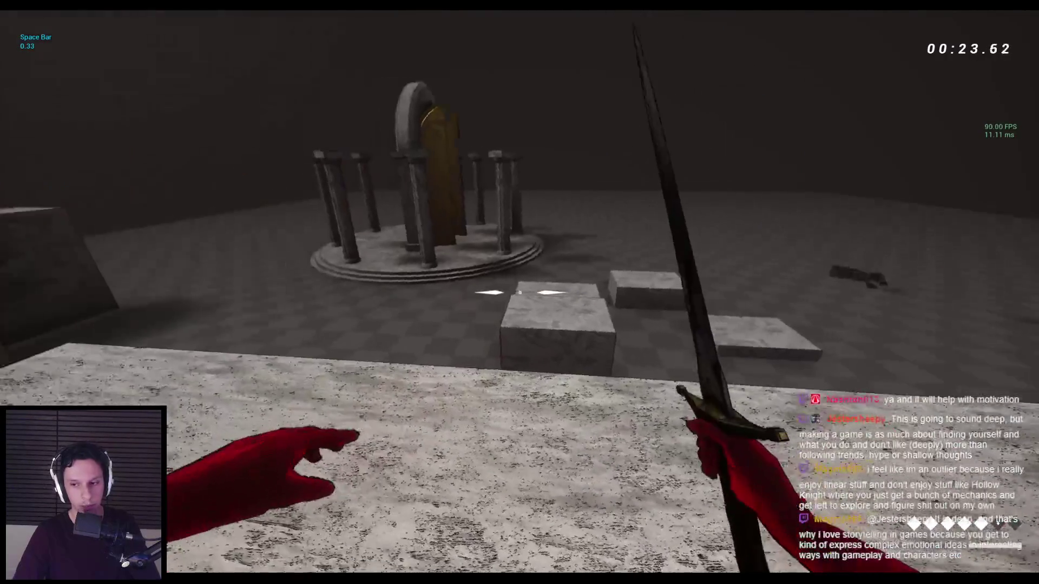
{"action": "key", "text": "w"}
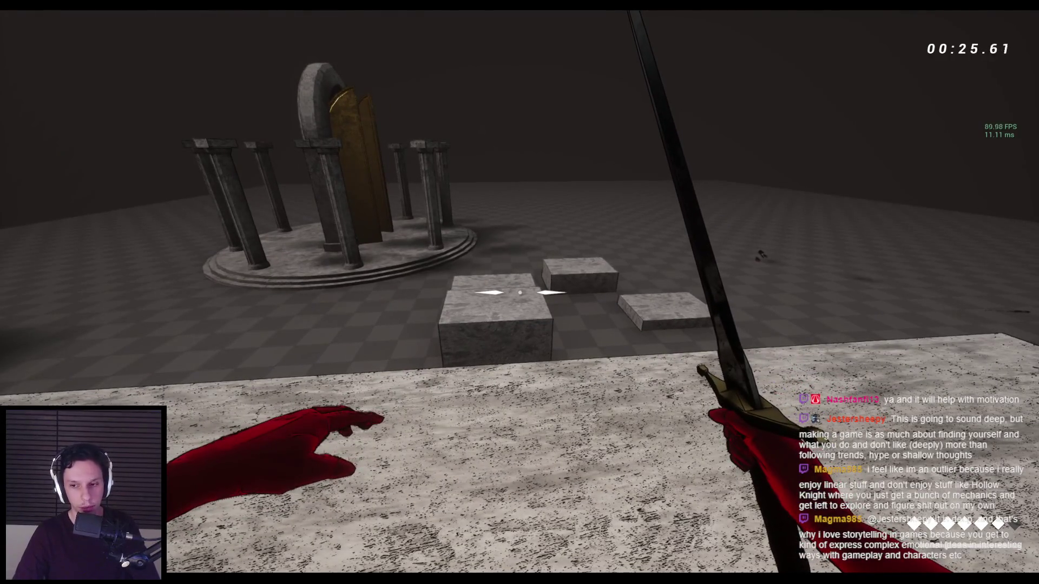
Stop the playtest and move the level view back over the stone blocks.
{"action": "key", "text": "Escape"}
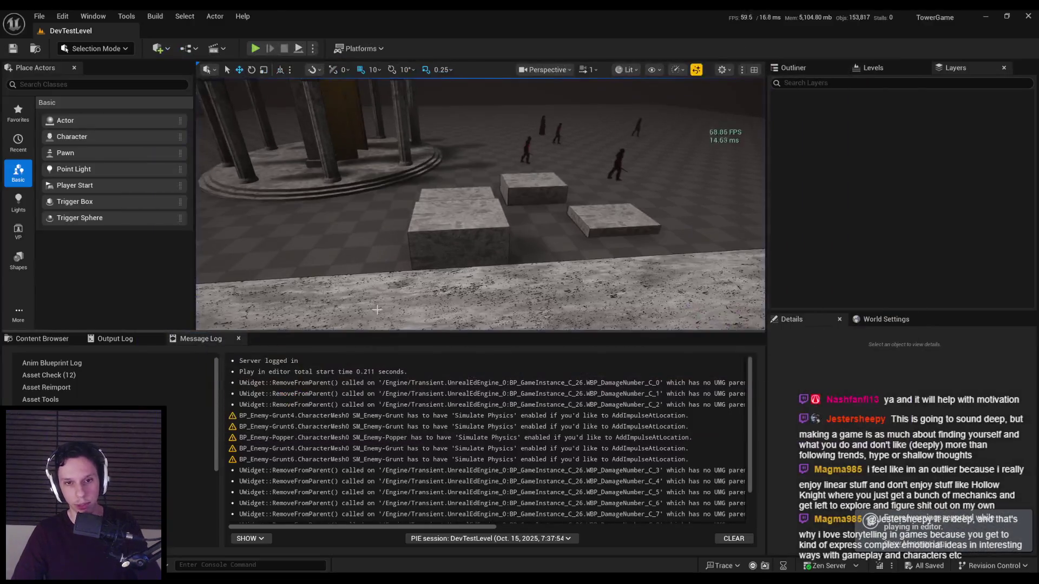
{"action": "left_click_drag", "start_coordinate": [218, 305], "coordinate": [228, 328]}
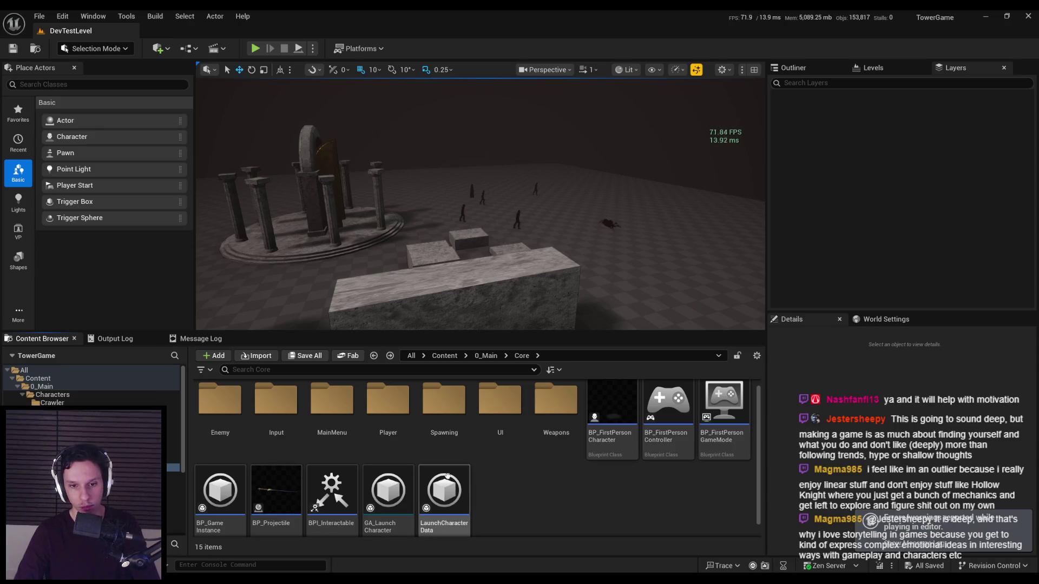
{"action": "scroll", "coordinate": [503, 498], "scroll_direction": "up", "scroll_amount": 1}
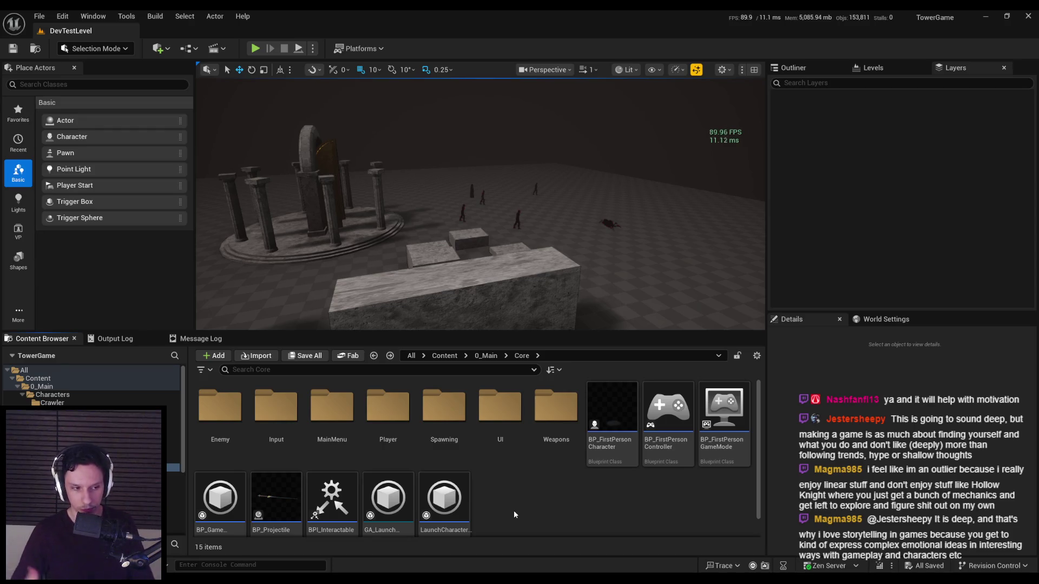
{"action": "left_click_drag", "start_coordinate": [496, 295], "coordinate": [497, 290]}
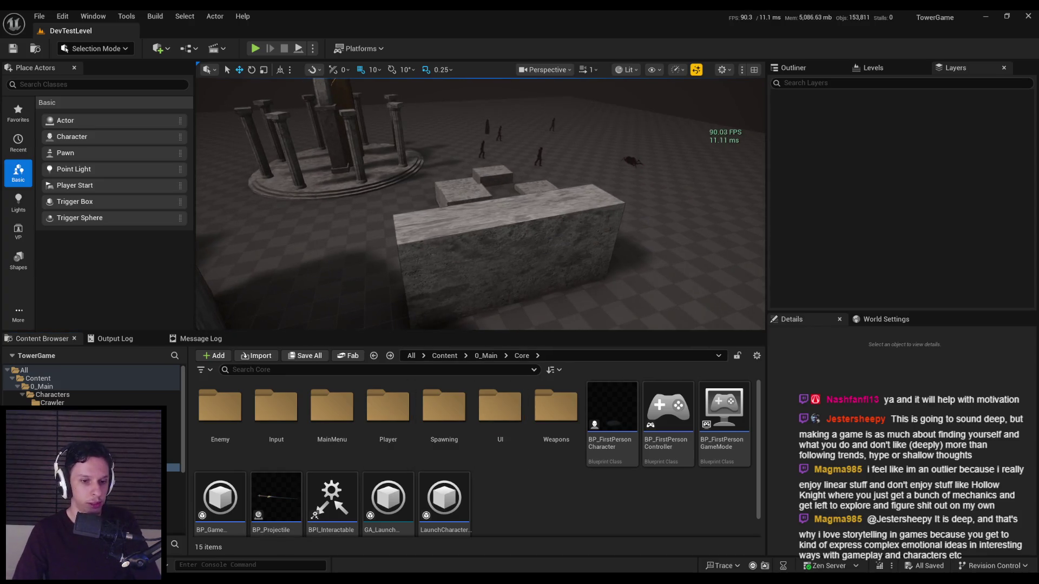
Look over the GODTOWER task notes in Notion, then switch to the Steam store front.
{"action": "key", "text": "alt+Tab"}
{"action": "scroll", "coordinate": [430, 422], "scroll_direction": "up", "scroll_amount": 3}
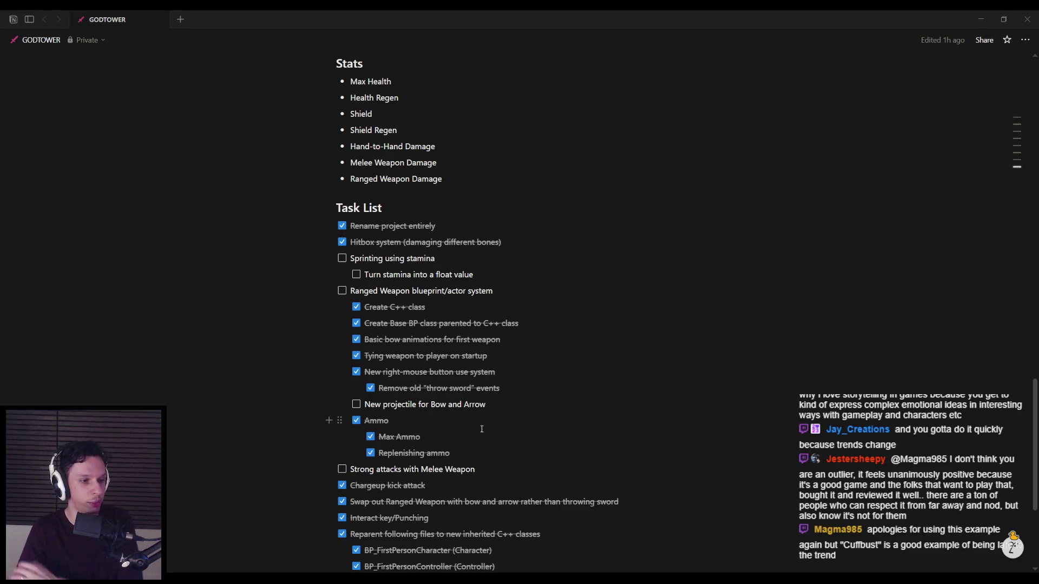
{"action": "key", "text": "alt+Tab"}
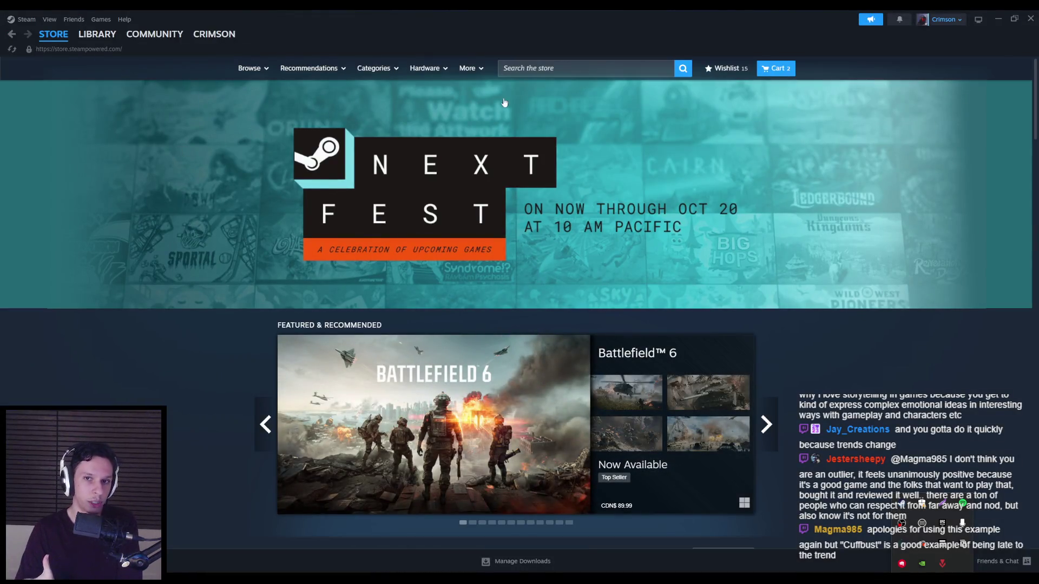
Search the Steam store for megabonk and bring up its store page.
{"action": "left_click", "coordinate": [568, 66]}
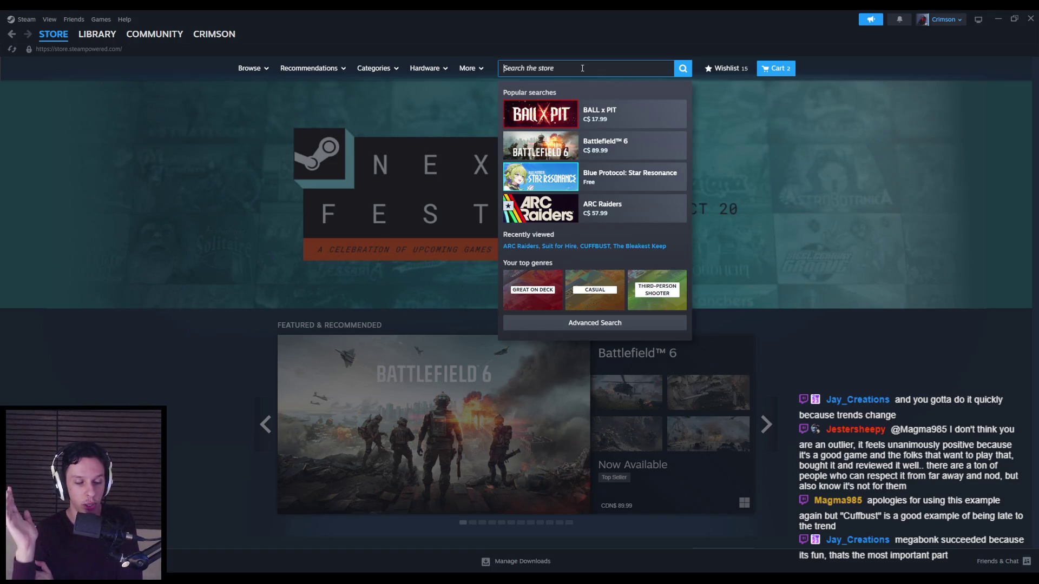
{"action": "type", "text": "megabonk"}
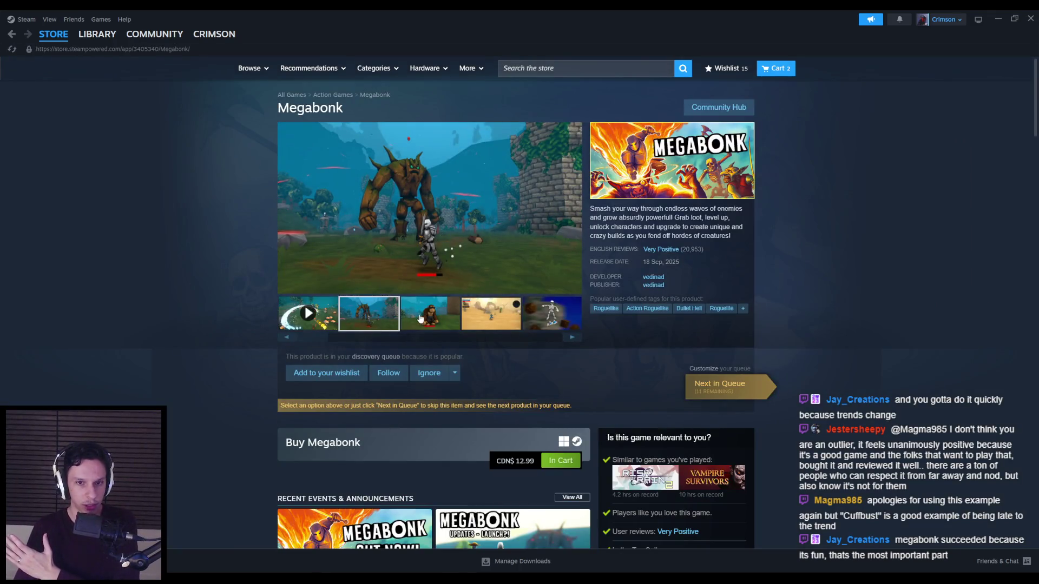
{"action": "left_click_drag", "start_coordinate": [328, 338], "coordinate": [559, 345]}
View the last Megabonk screenshot full size, close it, and start a new store search.
{"action": "left_click", "coordinate": [552, 312]}
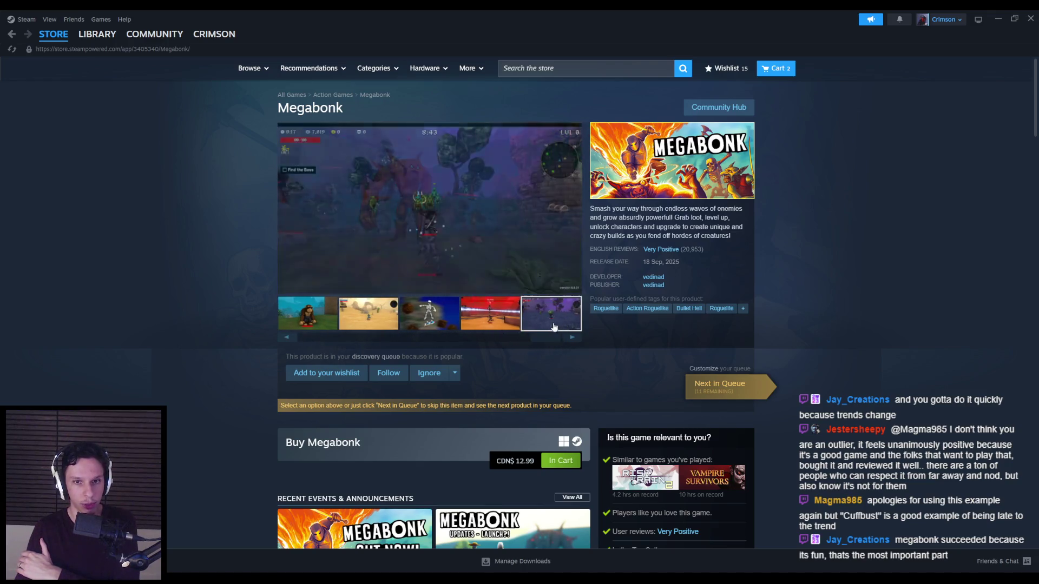
{"action": "left_click", "coordinate": [430, 252]}
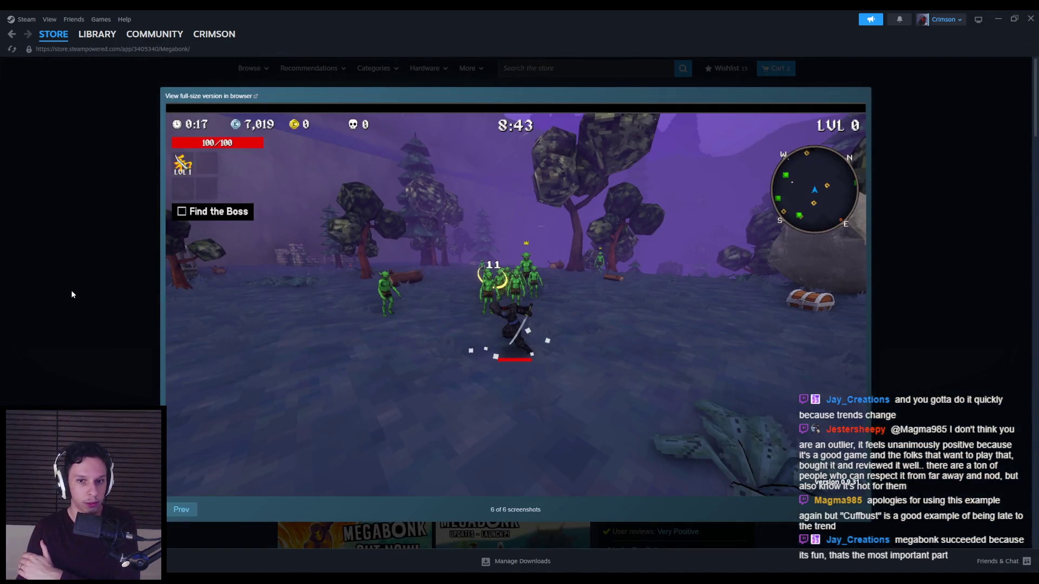
{"action": "left_click", "coordinate": [64, 291]}
{"action": "scroll", "coordinate": [157, 370], "scroll_direction": "down", "scroll_amount": 3}
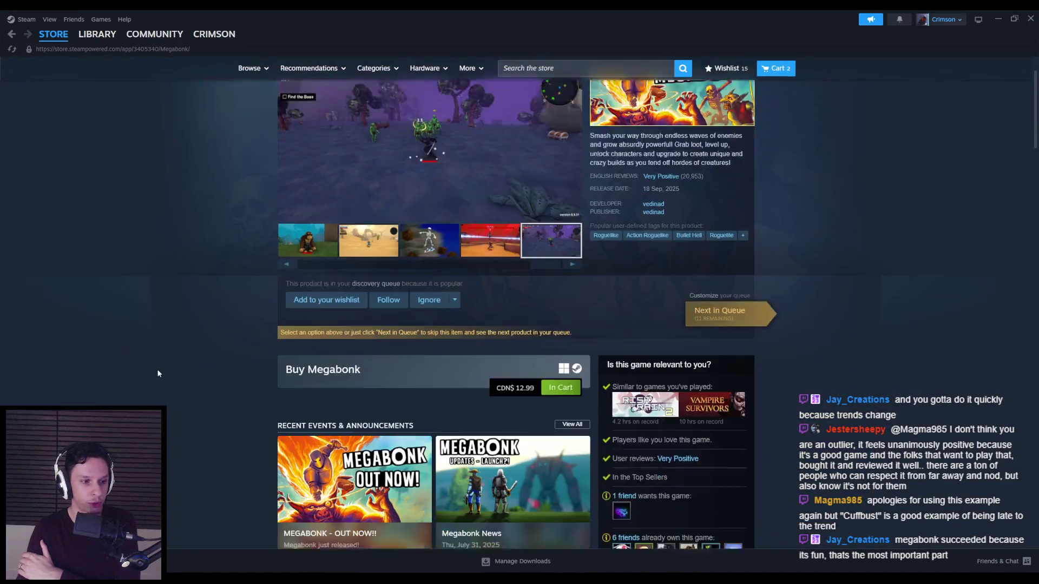
{"action": "scroll", "coordinate": [155, 374], "scroll_direction": "down", "scroll_amount": 5}
{"action": "scroll", "coordinate": [154, 374], "scroll_direction": "up", "scroll_amount": 8}
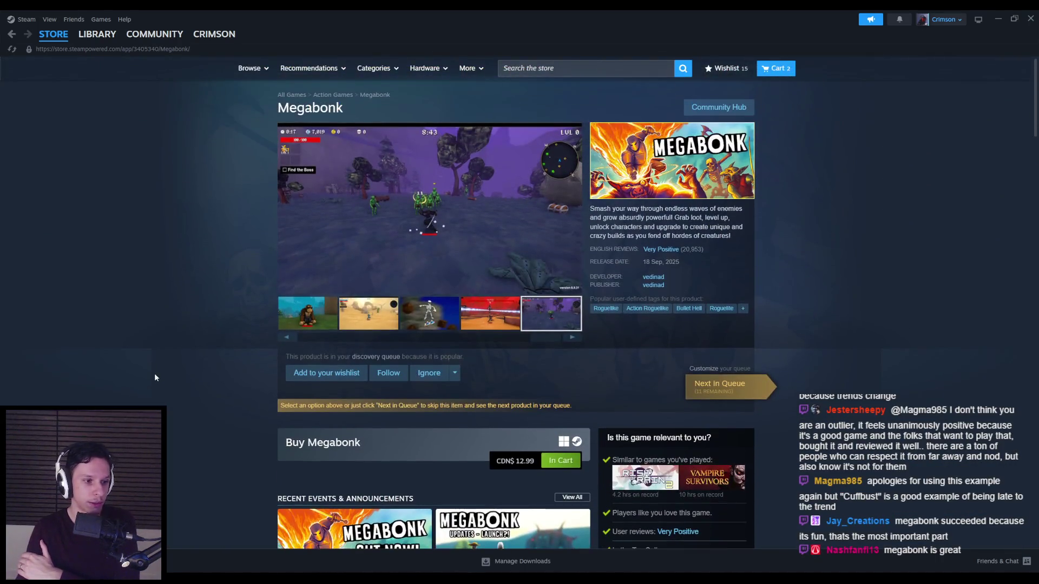
{"action": "left_click", "coordinate": [607, 68]}
Search for cuffbust, open its store page, and page forward to the last screenshot.
{"action": "type", "text": "cuffbust"}
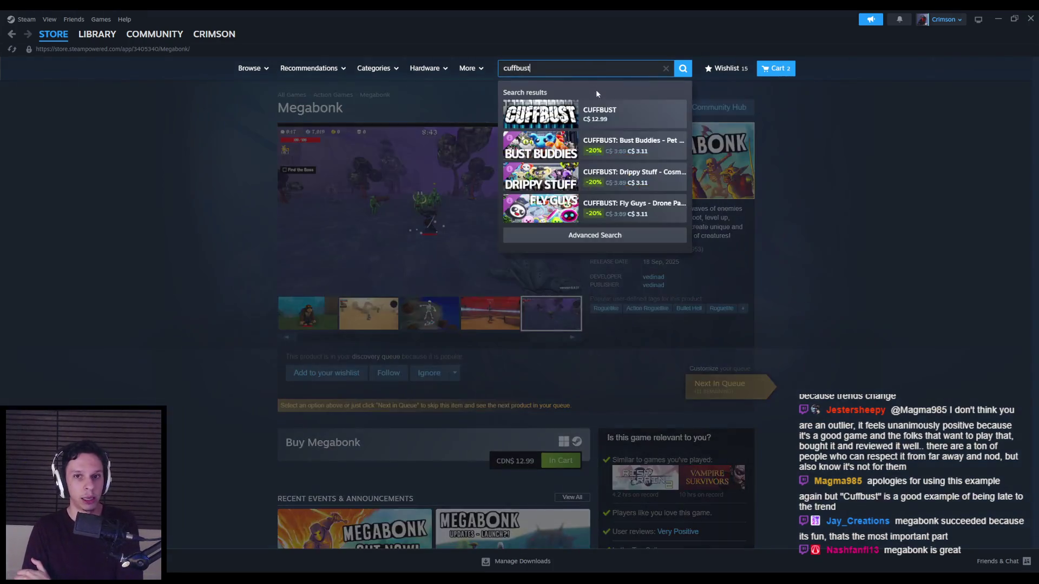
{"action": "left_click", "coordinate": [595, 111]}
{"action": "left_click", "coordinate": [325, 271]}
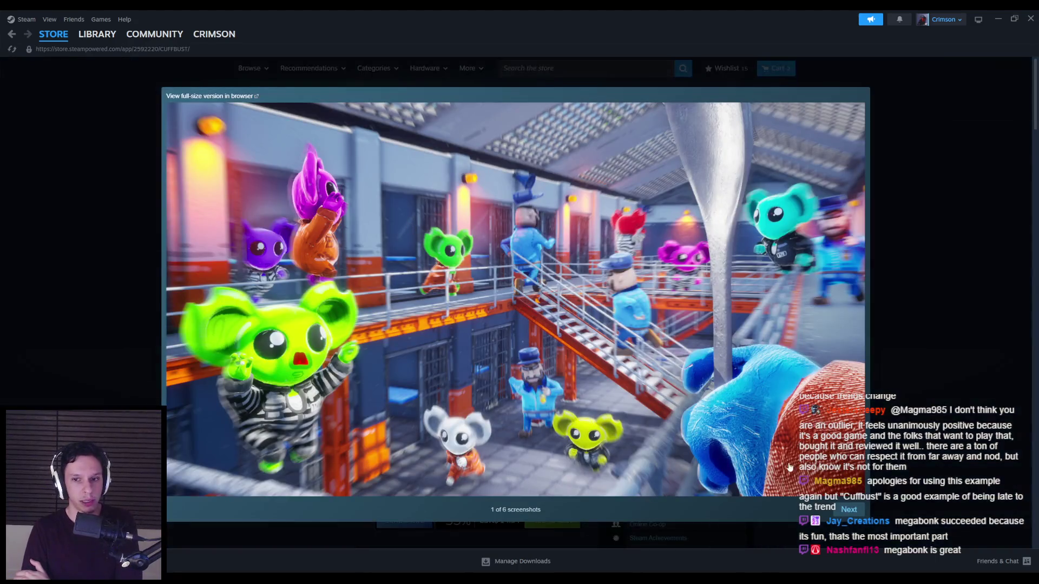
{"action": "left_click", "coordinate": [848, 511]}
{"action": "left_click", "coordinate": [849, 511]}
{"action": "left_click", "coordinate": [850, 512]}
{"action": "left_click", "coordinate": [850, 512]}
{"action": "left_click", "coordinate": [851, 512]}
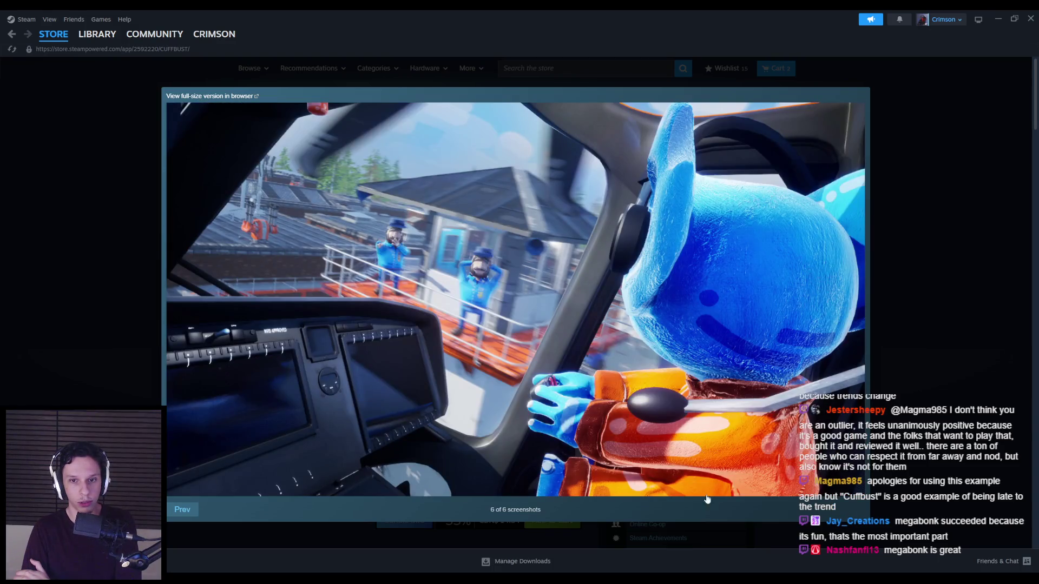
Step back through the CUFFBUST screenshots to the first, then close the viewer.
{"action": "left_click", "coordinate": [183, 510]}
{"action": "left_click", "coordinate": [184, 514]}
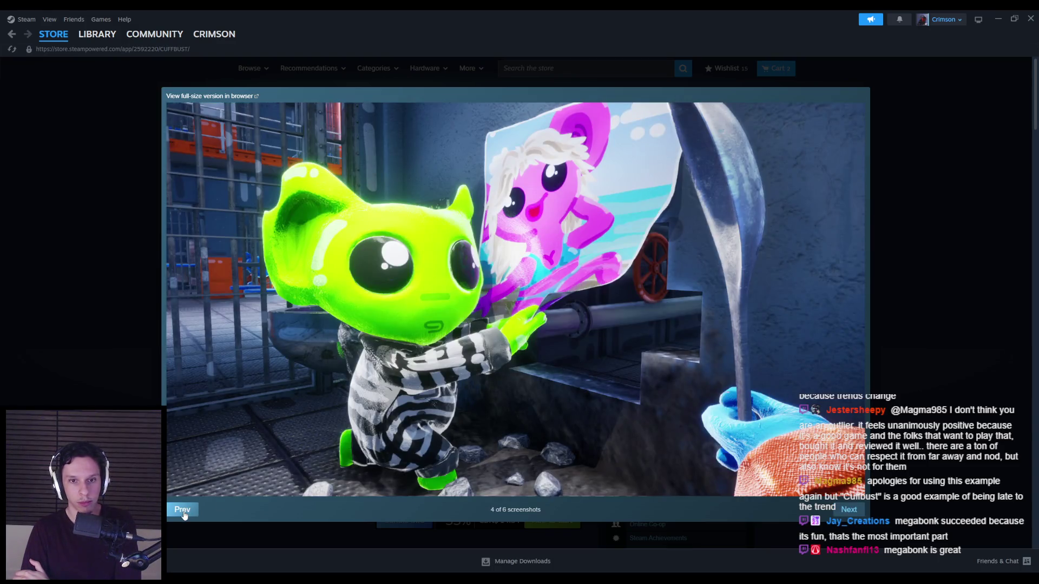
{"action": "left_click", "coordinate": [184, 514]}
{"action": "left_click", "coordinate": [184, 514]}
{"action": "left_click", "coordinate": [184, 514]}
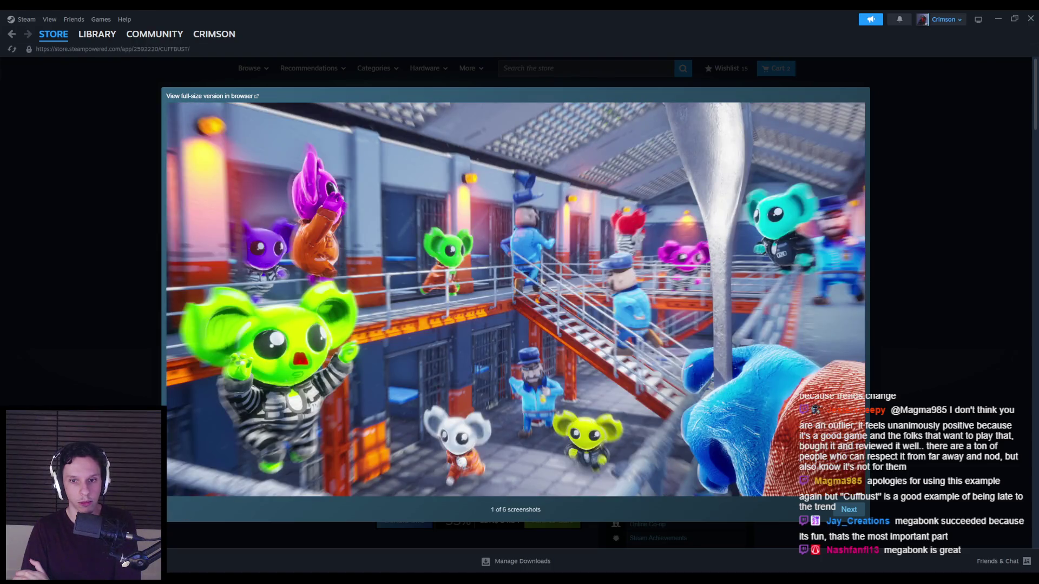
{"action": "key", "text": "Escape"}
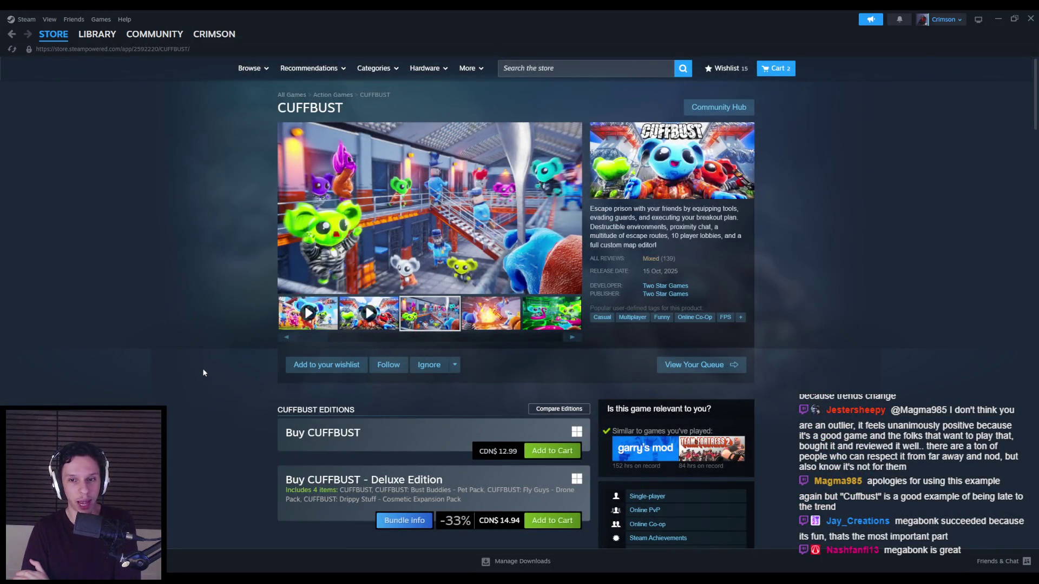
Scroll the CUFFBUST store page and open its Steam Workshop link.
{"action": "scroll", "coordinate": [204, 373], "scroll_direction": "down", "scroll_amount": 3}
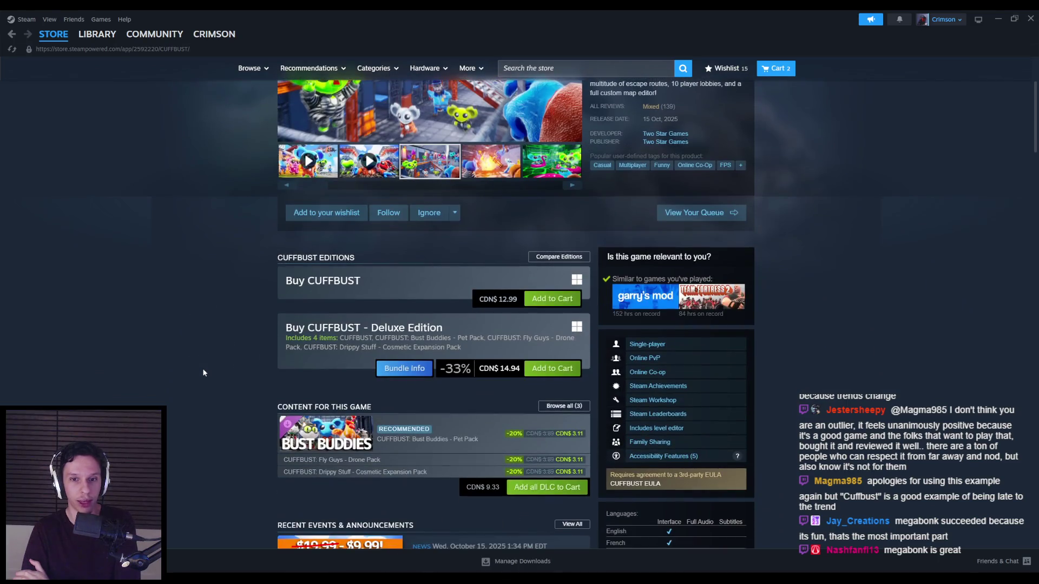
{"action": "scroll", "coordinate": [203, 373], "scroll_direction": "up", "scroll_amount": 3}
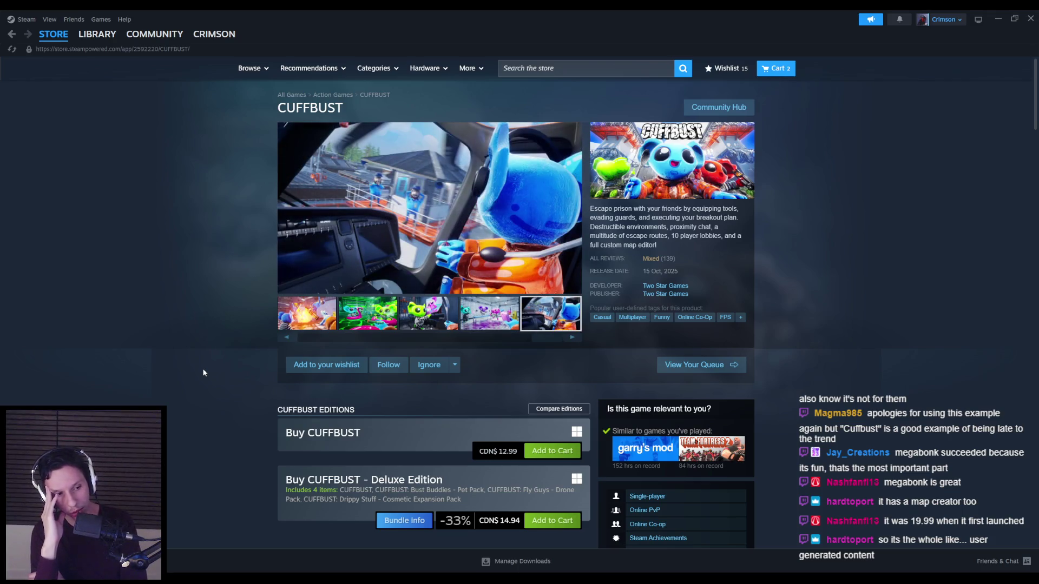
{"action": "scroll", "coordinate": [241, 388], "scroll_direction": "down", "scroll_amount": 4}
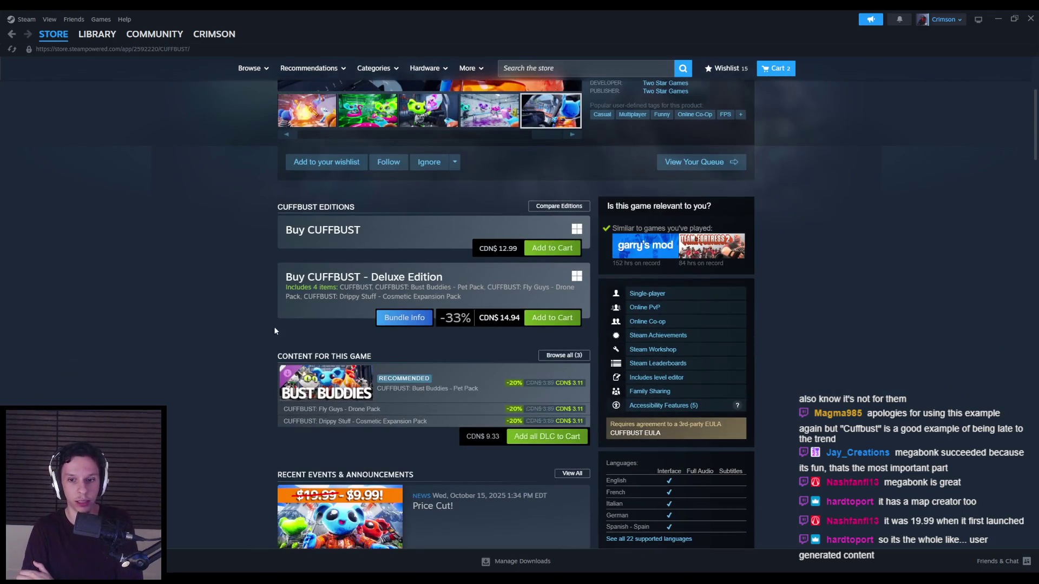
{"action": "left_click", "coordinate": [644, 350]}
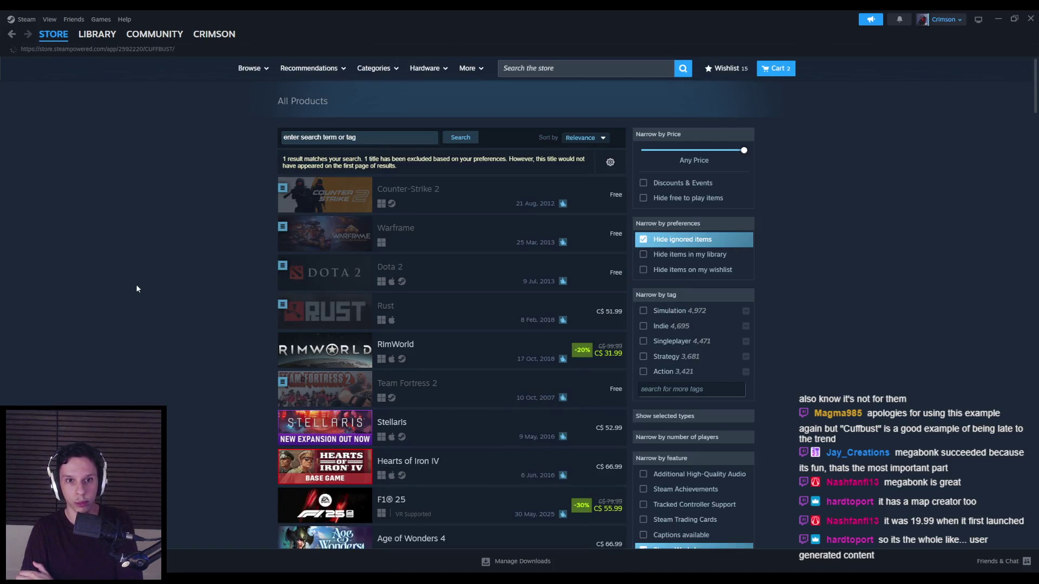
Return to the CUFFBUST store page and scroll through it.
{"action": "key", "text": "alt+Left"}
{"action": "scroll", "coordinate": [199, 388], "scroll_direction": "down", "scroll_amount": 3}
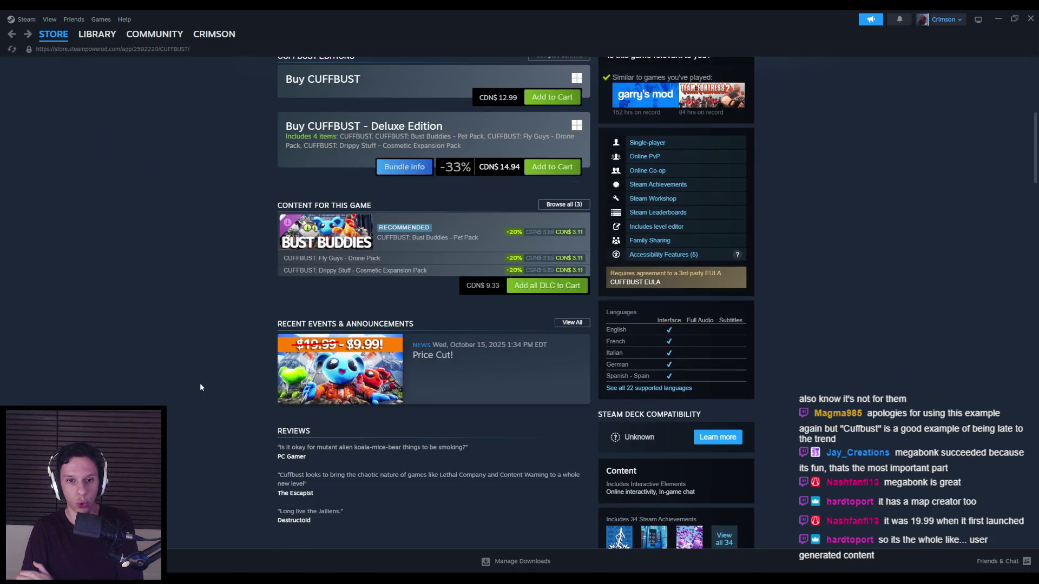
{"action": "scroll", "coordinate": [200, 387], "scroll_direction": "down", "scroll_amount": 3}
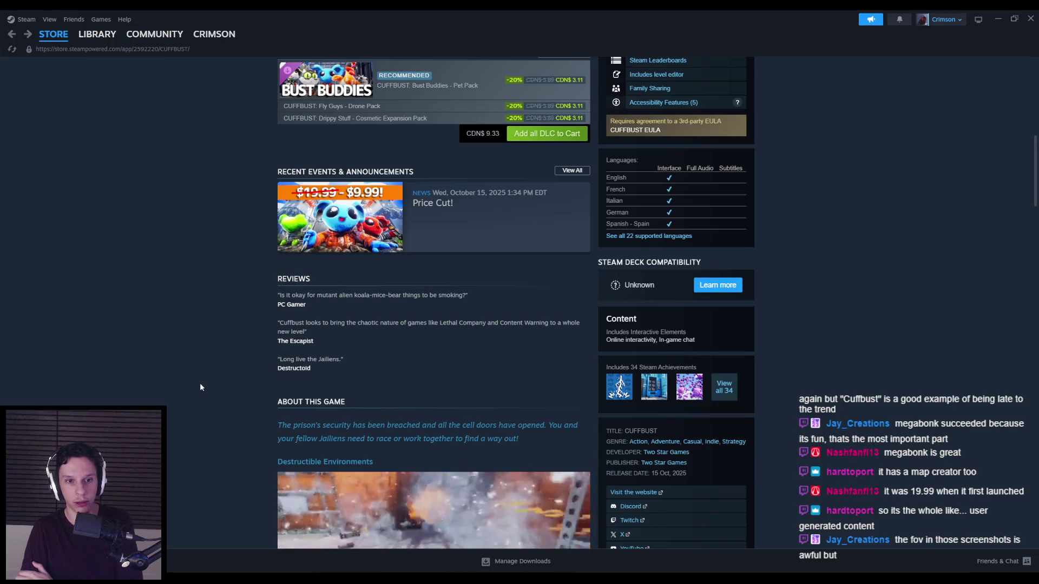
{"action": "scroll", "coordinate": [200, 385], "scroll_direction": "up", "scroll_amount": 7}
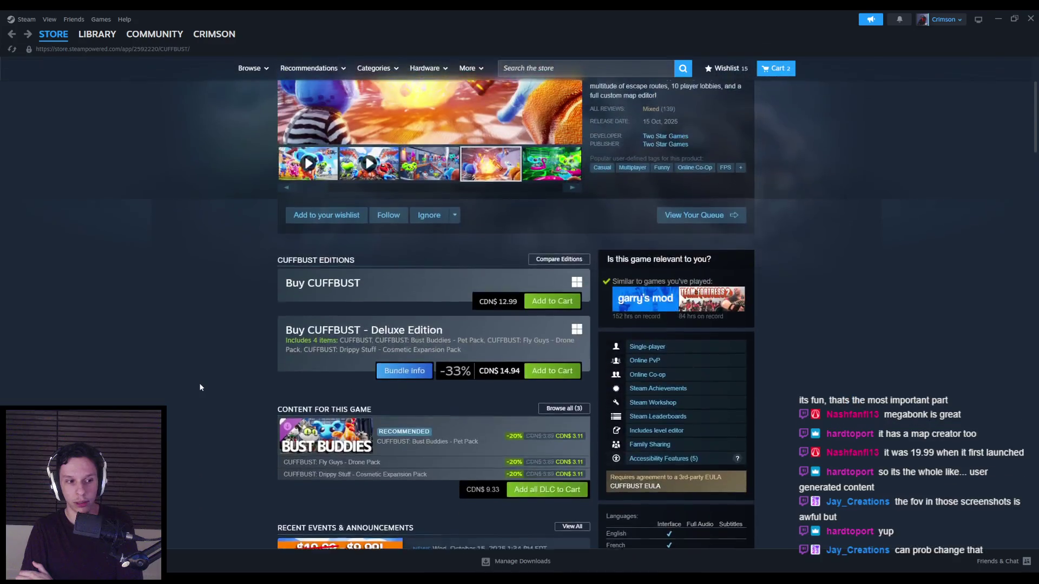
{"action": "scroll", "coordinate": [198, 384], "scroll_direction": "up", "scroll_amount": 5}
Try the CUFFBUST Community Hub, back out of the error, and retry it.
{"action": "left_click", "coordinate": [720, 108]}
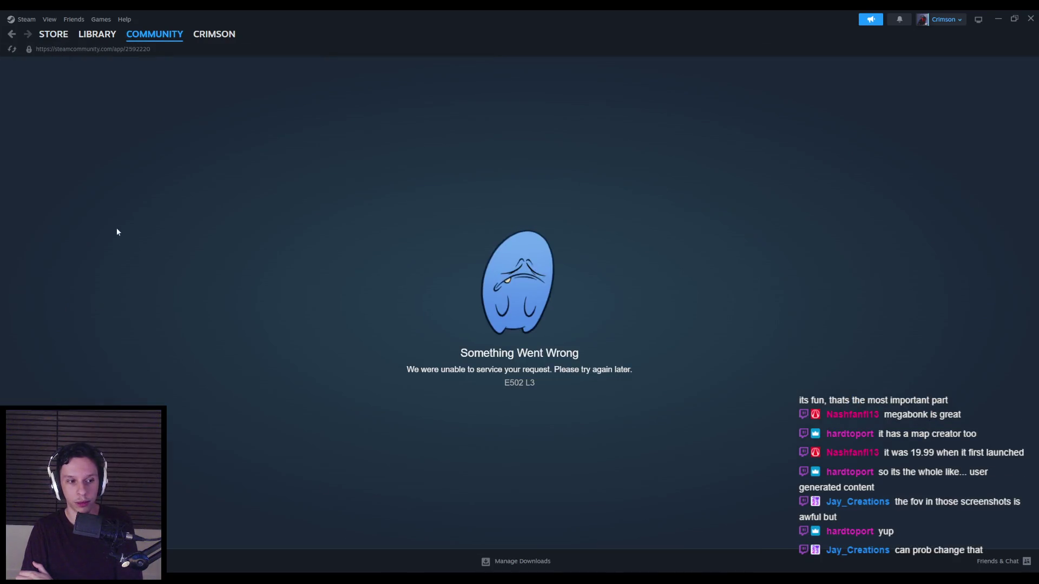
{"action": "key", "text": "alt+Left"}
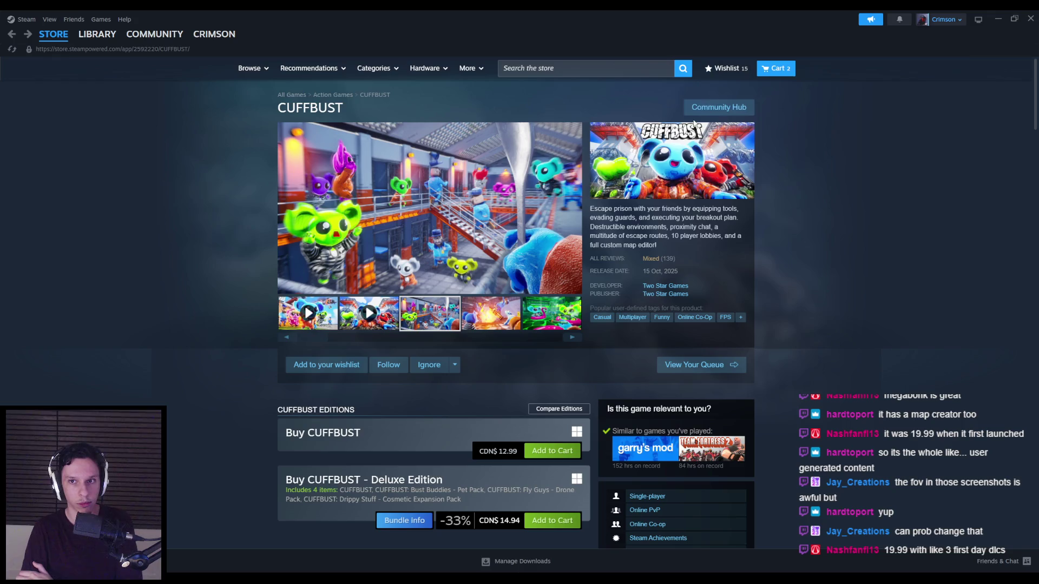
{"action": "left_click", "coordinate": [718, 108]}
Return to the store page and page through all six CUFFBUST screenshots full size.
{"action": "key", "text": "alt+Left"}
{"action": "left_click", "coordinate": [451, 220]}
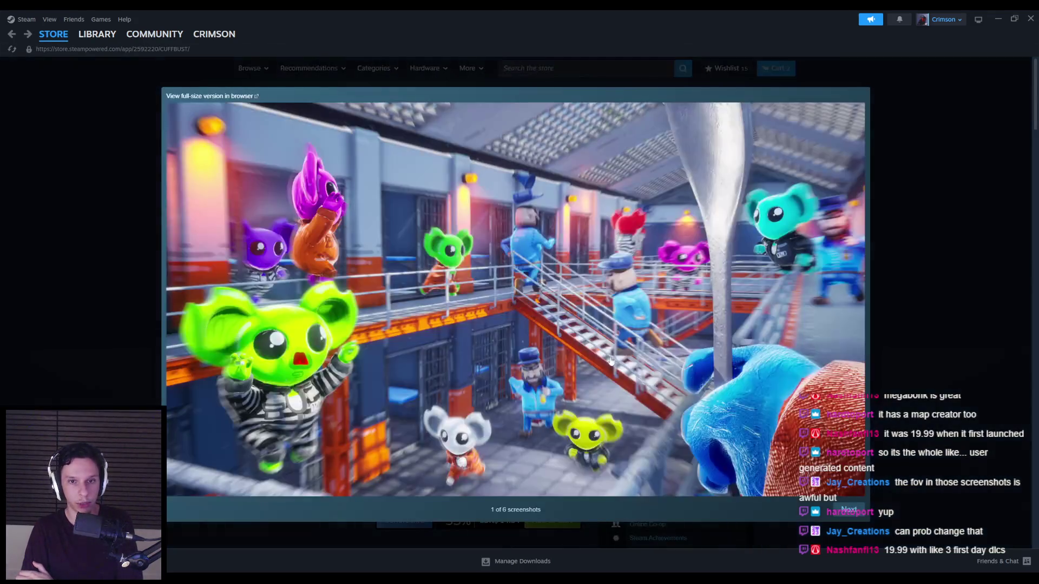
{"action": "left_click", "coordinate": [848, 514]}
{"action": "left_click", "coordinate": [849, 514]}
{"action": "left_click", "coordinate": [849, 514]}
{"action": "left_click", "coordinate": [849, 514]}
{"action": "left_click", "coordinate": [849, 514]}
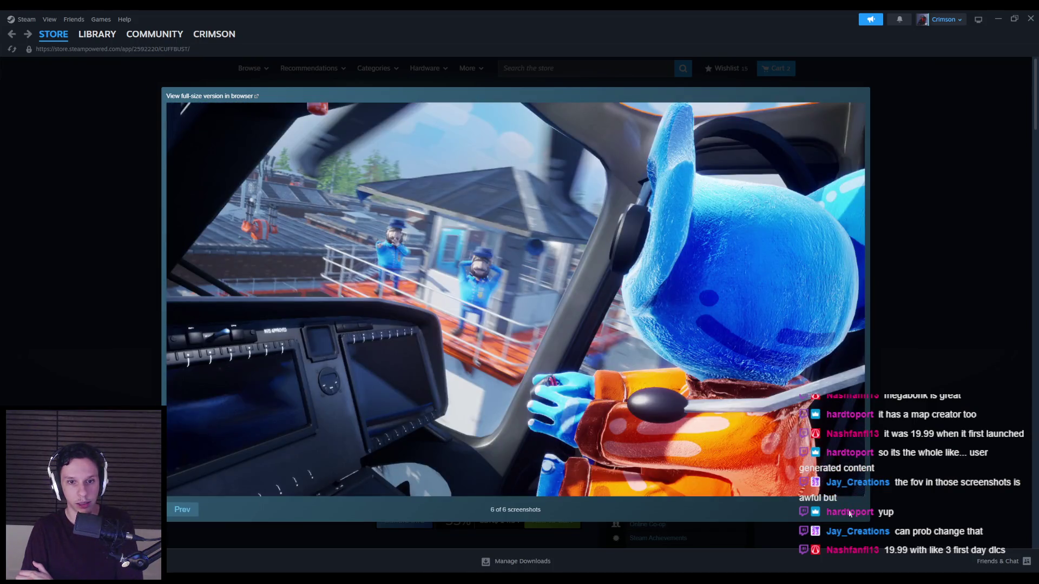
{"action": "key", "text": "Escape"}
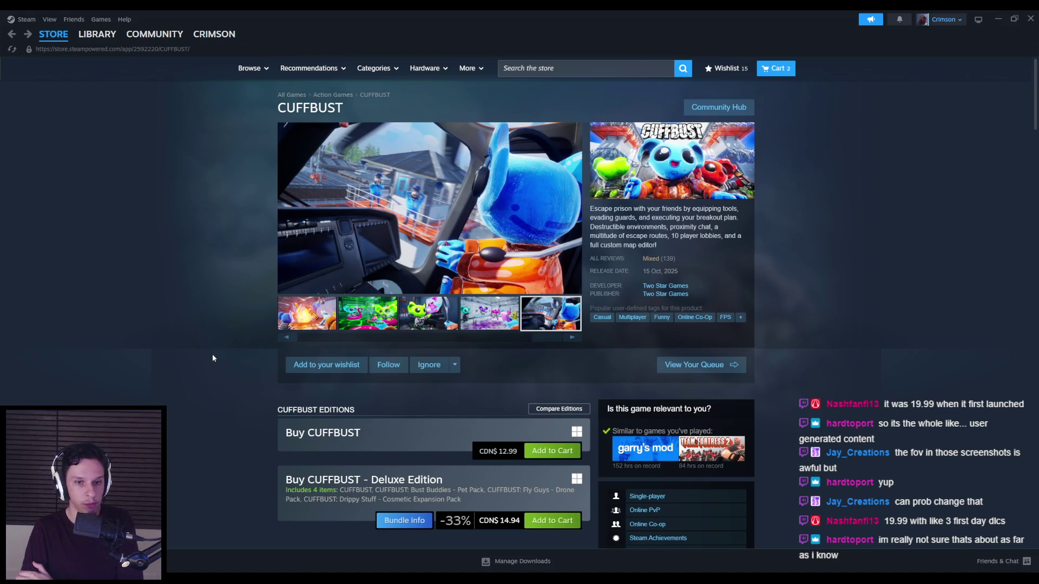
Show the second, third, fourth, prison and green alien screenshots as the main image, then reach the DLC list.
{"action": "mouse_move", "coordinate": [405, 336]}
{"action": "left_mouse_down"}
{"action": "mouse_move", "coordinate": [307, 338]}
{"action": "mouse_move", "coordinate": [556, 343]}
{"action": "mouse_move", "coordinate": [423, 345]}
{"action": "left_mouse_up"}
{"action": "left_click", "coordinate": [334, 319]}
{"action": "left_click", "coordinate": [401, 322]}
{"action": "left_click", "coordinate": [464, 323]}
{"action": "left_click", "coordinate": [349, 321]}
{"action": "left_click_drag", "start_coordinate": [439, 340], "coordinate": [556, 342]}
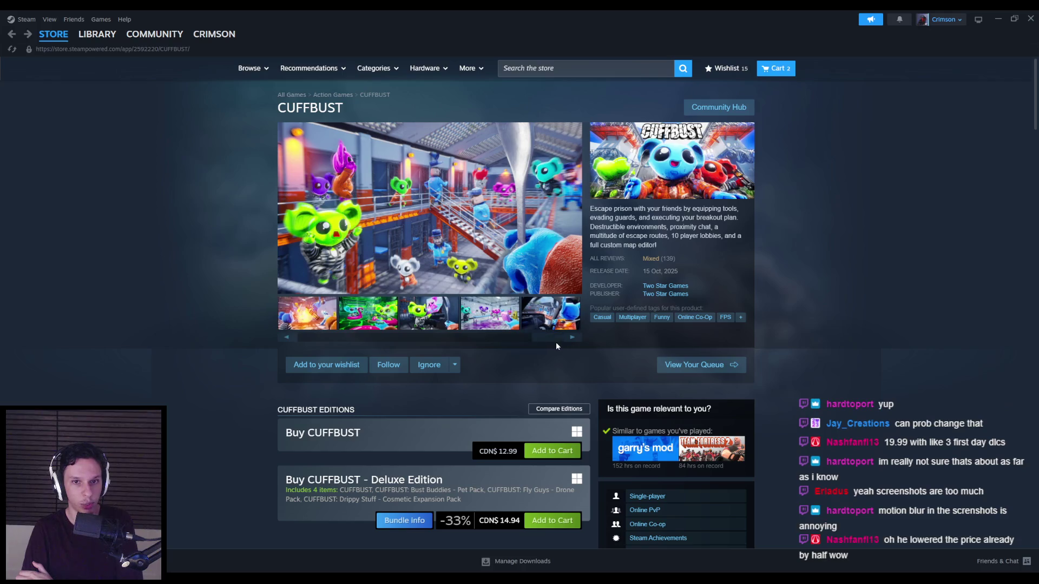
{"action": "left_click", "coordinate": [433, 324]}
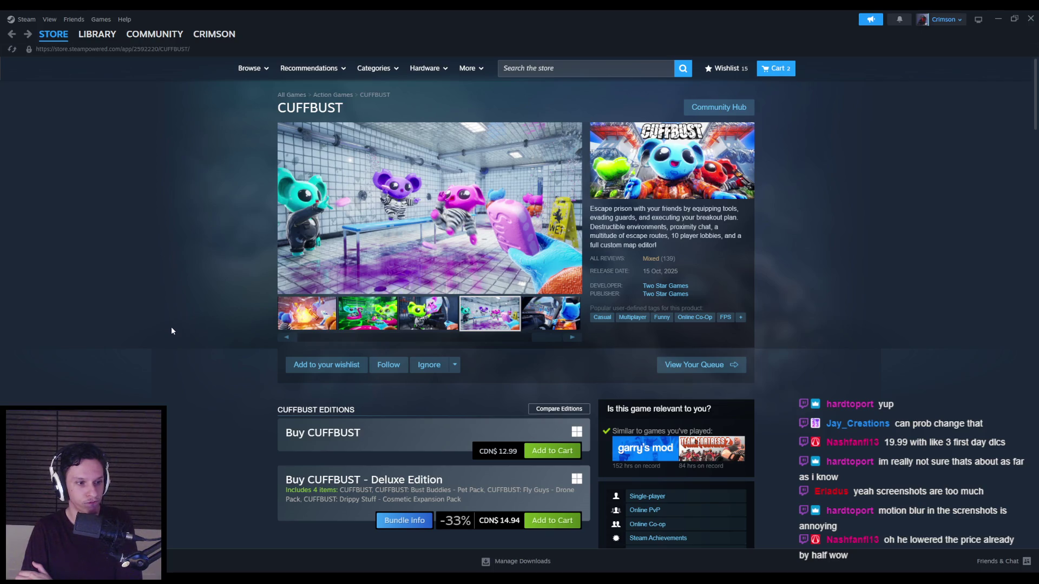
{"action": "scroll", "coordinate": [171, 328], "scroll_direction": "down", "scroll_amount": 4}
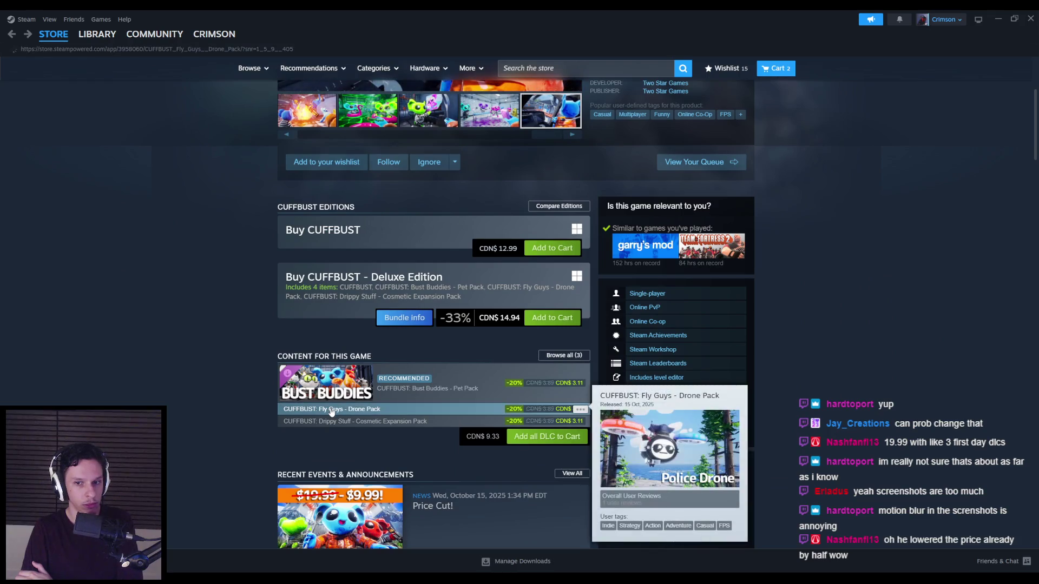
Check the Fly Guys Drone Pack and Drippy Stuff DLC pages, returning to CUFFBUST each time.
{"action": "left_click", "coordinate": [327, 410]}
{"action": "scroll", "coordinate": [192, 358], "scroll_direction": "down", "scroll_amount": 15}
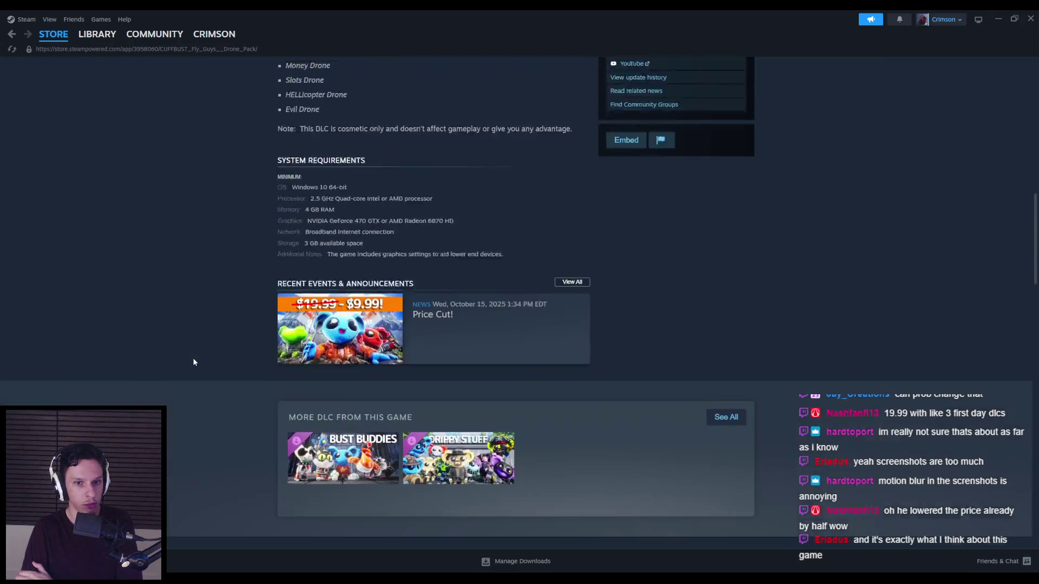
{"action": "key", "text": "alt+Left"}
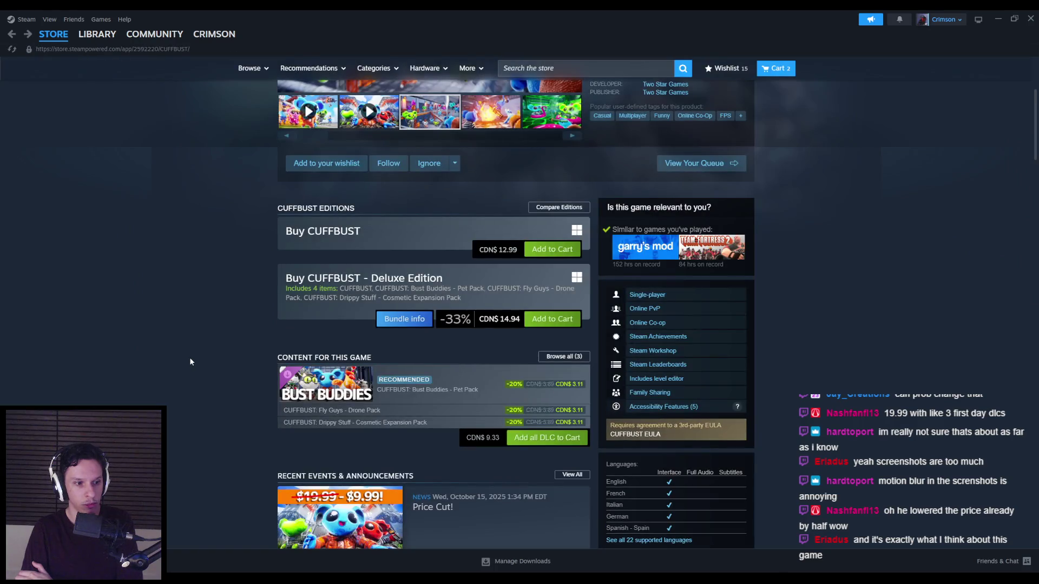
{"action": "left_click", "coordinate": [329, 423]}
{"action": "scroll", "coordinate": [151, 329], "scroll_direction": "down", "scroll_amount": 12}
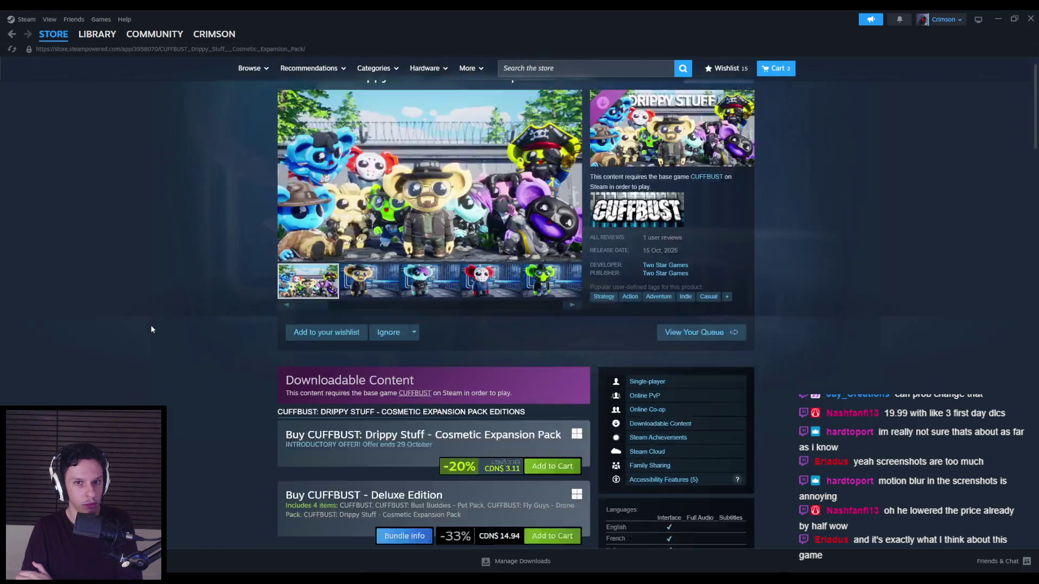
{"action": "scroll", "coordinate": [151, 329], "scroll_direction": "up", "scroll_amount": 6}
{"action": "scroll", "coordinate": [151, 329], "scroll_direction": "up", "scroll_amount": 6}
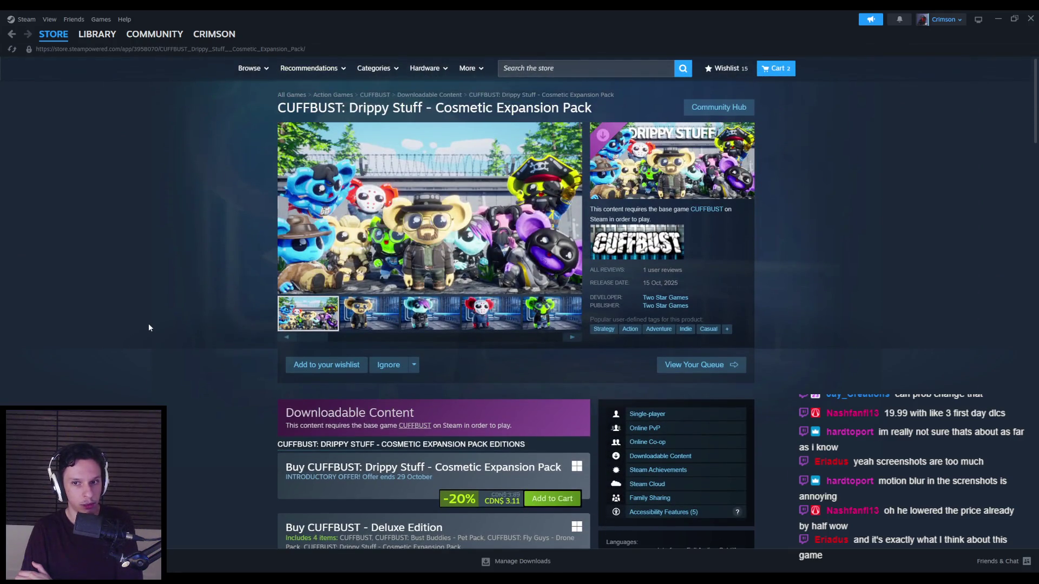
{"action": "key", "text": "alt+Left"}
Look over the Bust Buddies pet pack DLC page and return to CUFFBUST.
{"action": "scroll", "coordinate": [143, 323], "scroll_direction": "down", "scroll_amount": 2}
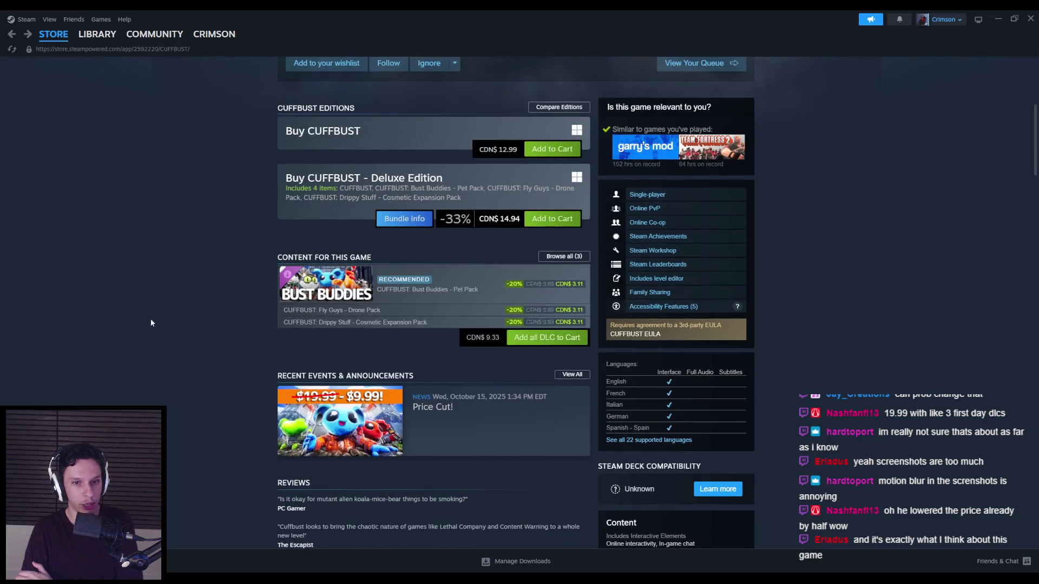
{"action": "left_click", "coordinate": [416, 300]}
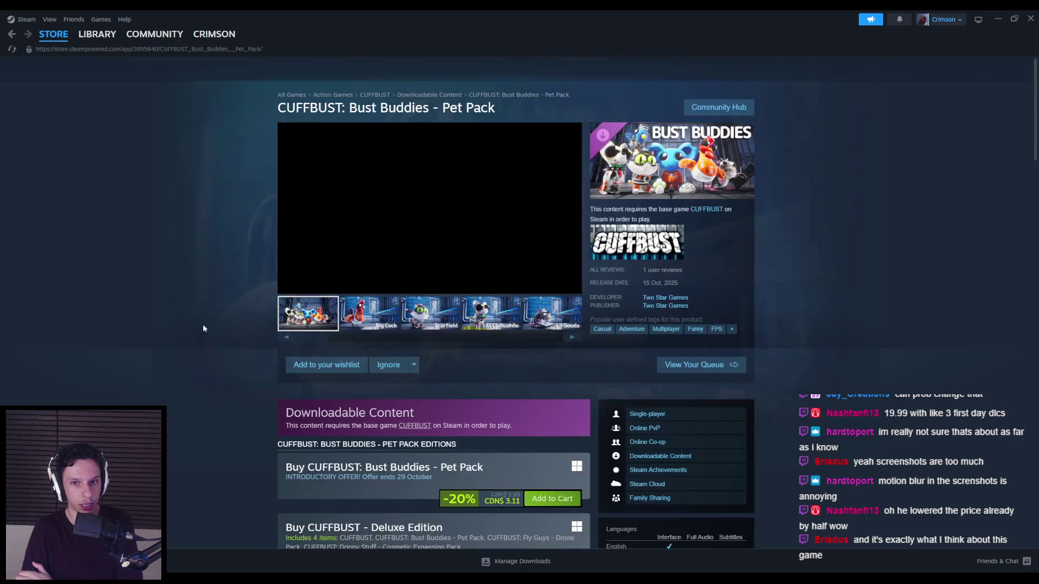
{"action": "scroll", "coordinate": [196, 332], "scroll_direction": "down", "scroll_amount": 6}
{"action": "scroll", "coordinate": [197, 337], "scroll_direction": "down", "scroll_amount": 10}
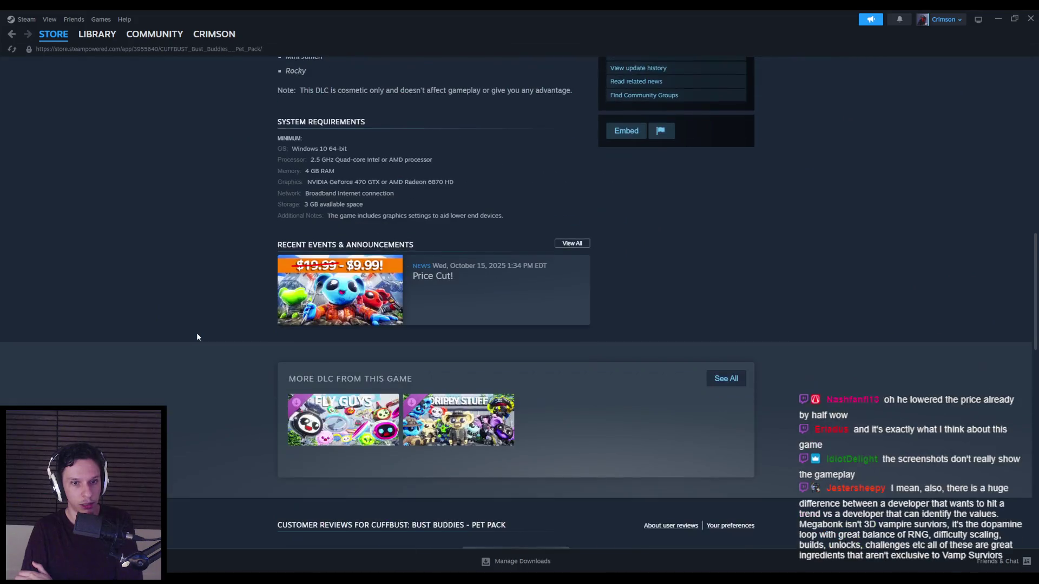
{"action": "key", "text": "alt+Left"}
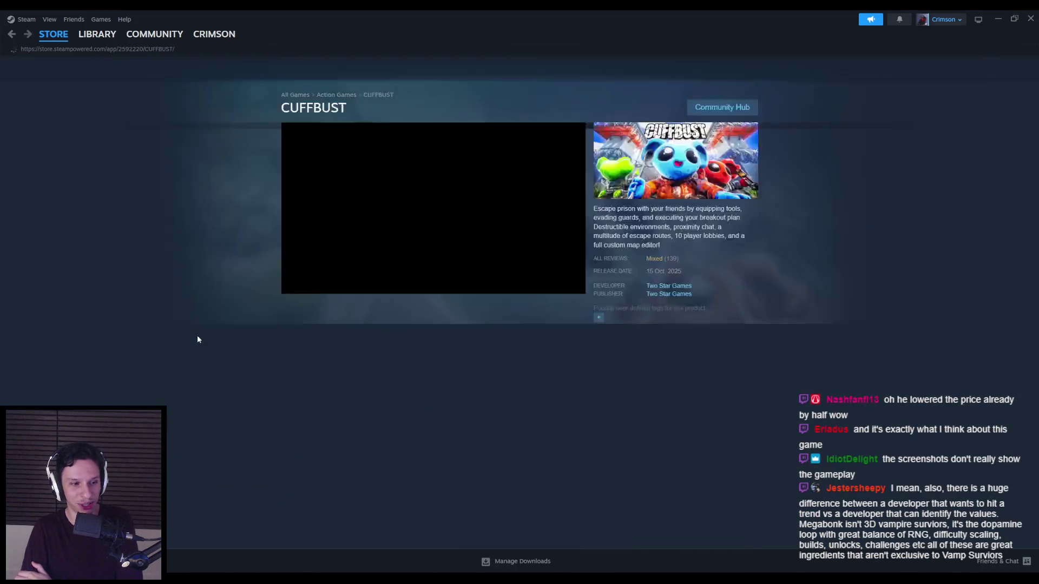
Scroll the CUFFBUST store page, then open the Community Hub at the top right.
{"action": "scroll", "coordinate": [197, 339], "scroll_direction": "up", "scroll_amount": 3}
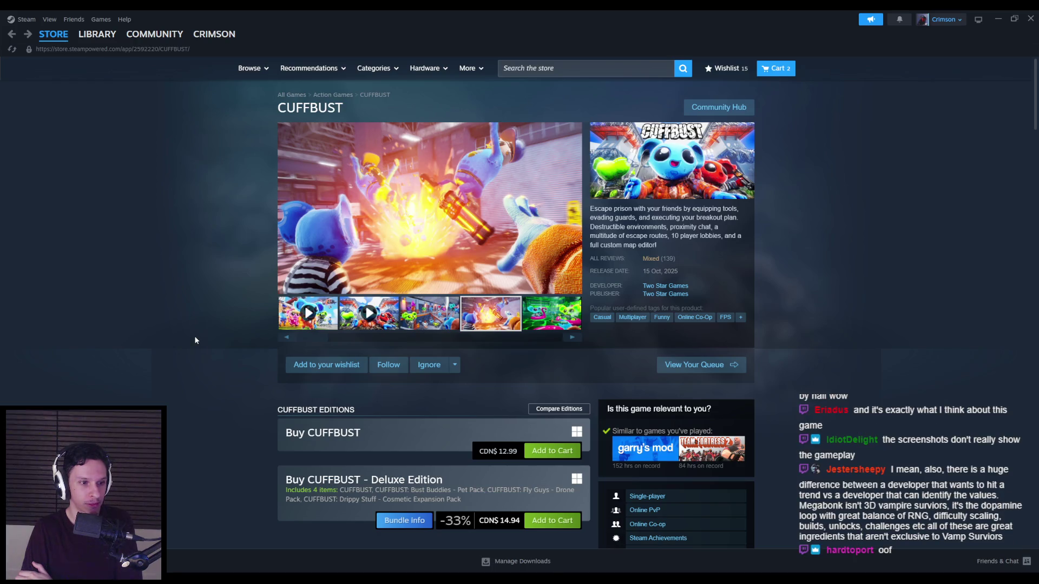
{"action": "scroll", "coordinate": [196, 340], "scroll_direction": "down", "scroll_amount": 3}
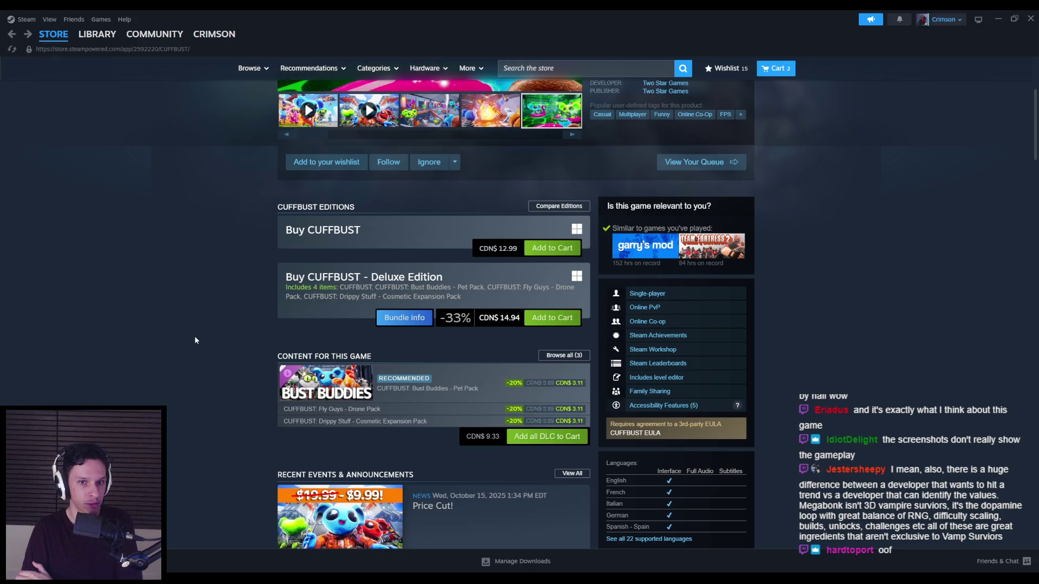
{"action": "scroll", "coordinate": [192, 339], "scroll_direction": "up", "scroll_amount": 3}
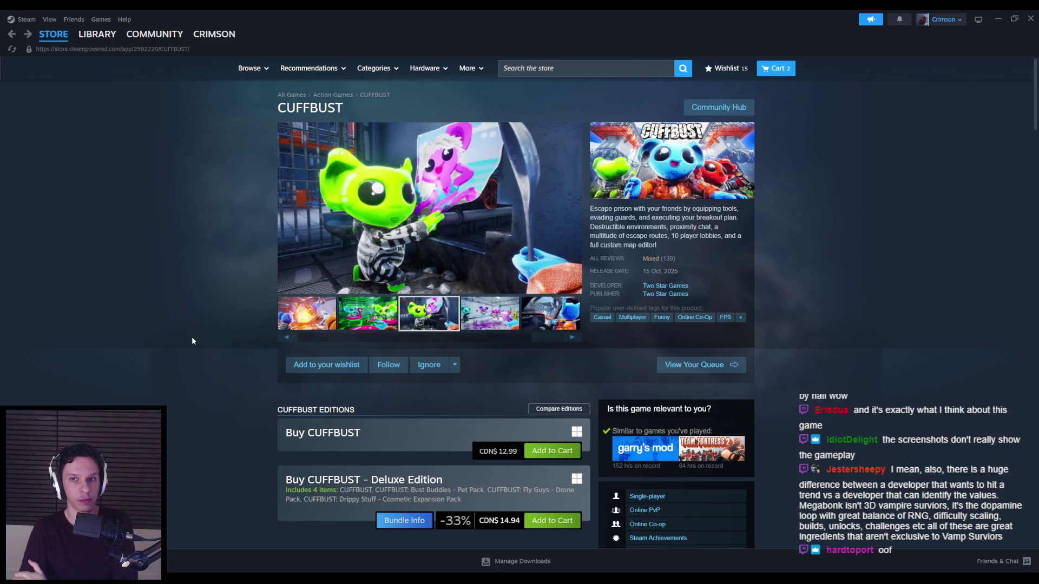
{"action": "left_click", "coordinate": [725, 109]}
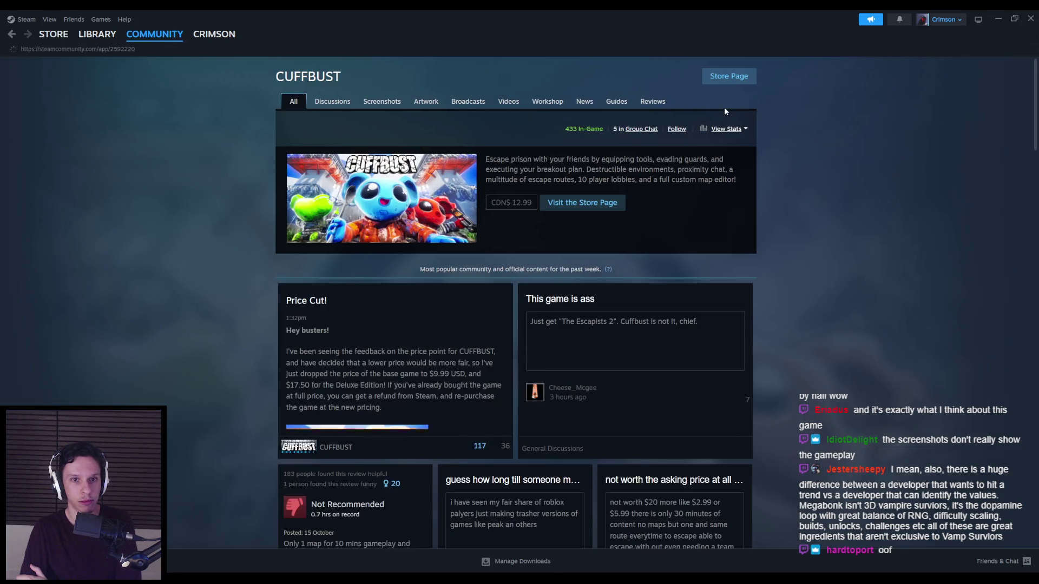
Scroll through the CUFFBUST hub's posts and reviews, then back up to the Price Cut post.
{"action": "scroll", "coordinate": [172, 228], "scroll_direction": "down", "scroll_amount": 3}
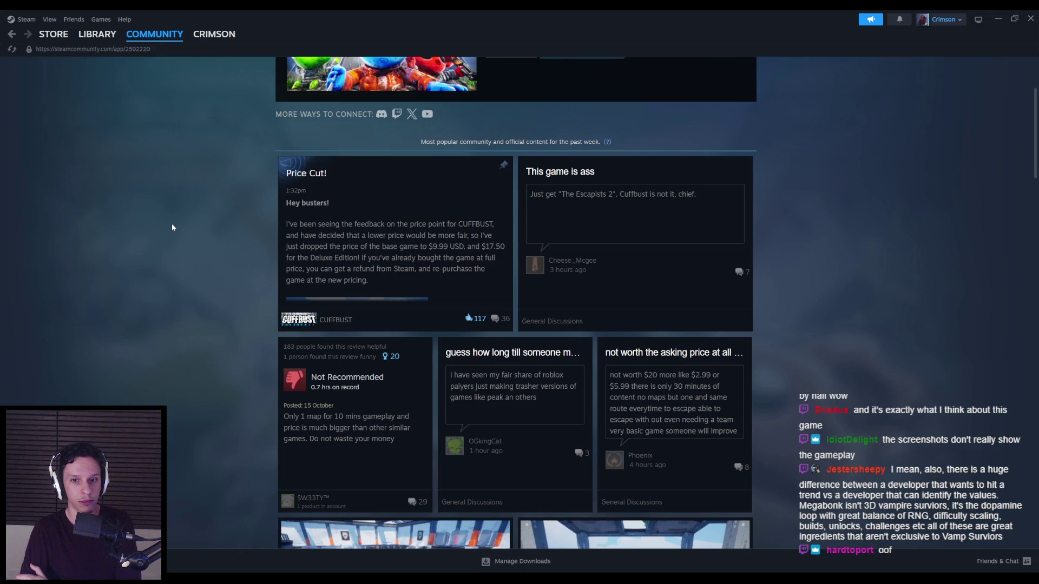
{"action": "scroll", "coordinate": [172, 225], "scroll_direction": "down", "scroll_amount": 3}
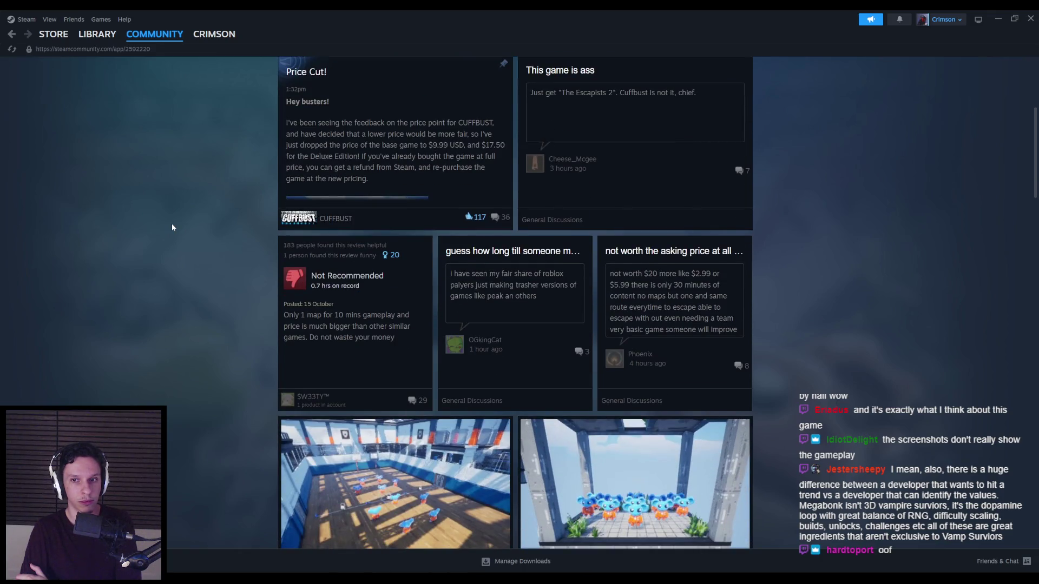
{"action": "scroll", "coordinate": [172, 227], "scroll_direction": "up", "scroll_amount": 4}
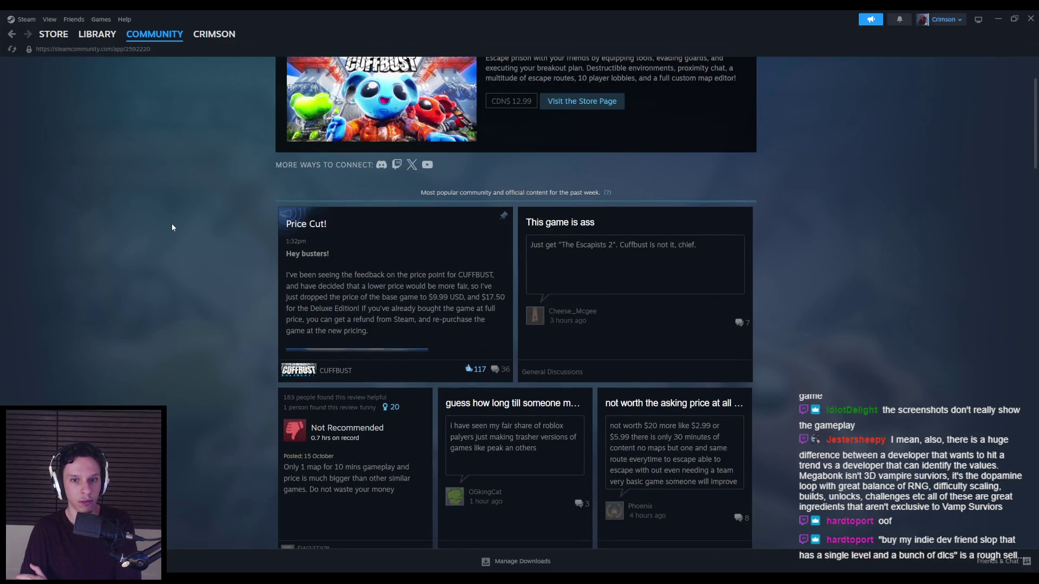
{"action": "scroll", "coordinate": [172, 225], "scroll_direction": "up", "scroll_amount": 2}
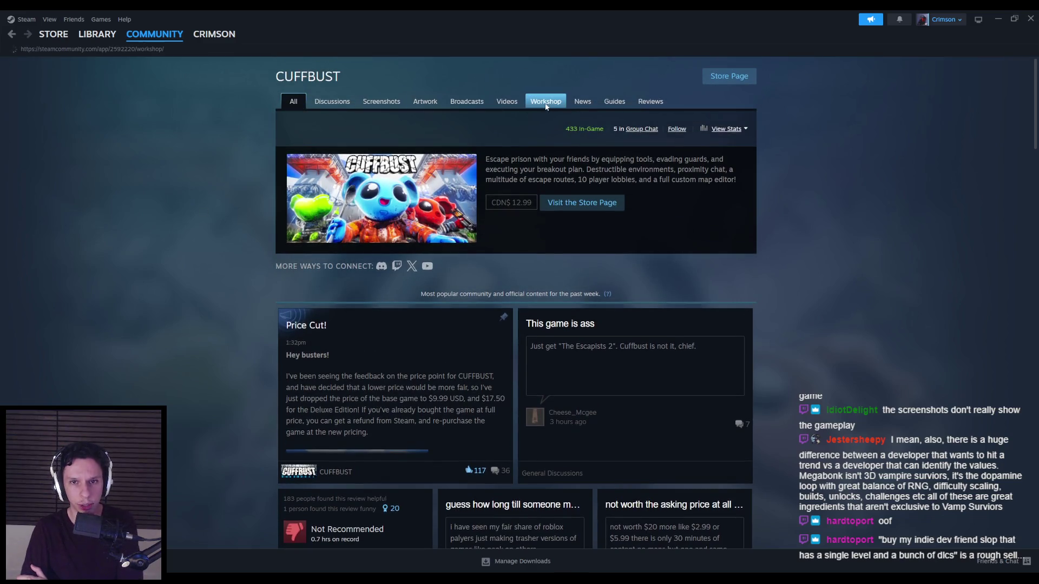
Read the BasketBall Caught map's workshop page and return to the workshop list.
{"action": "scroll", "coordinate": [142, 190], "scroll_direction": "down", "scroll_amount": 5}
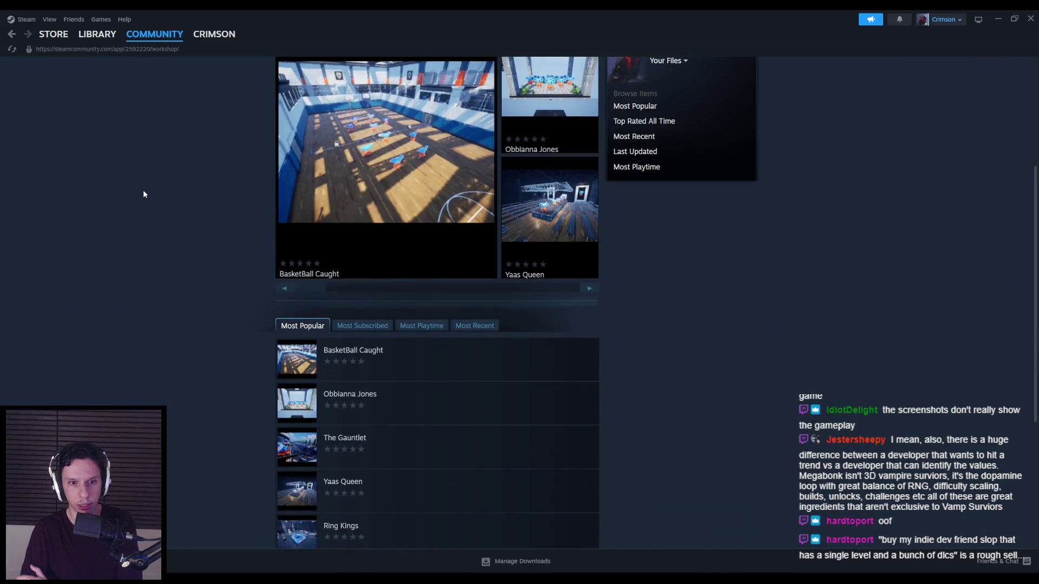
{"action": "scroll", "coordinate": [143, 190], "scroll_direction": "down", "scroll_amount": 1}
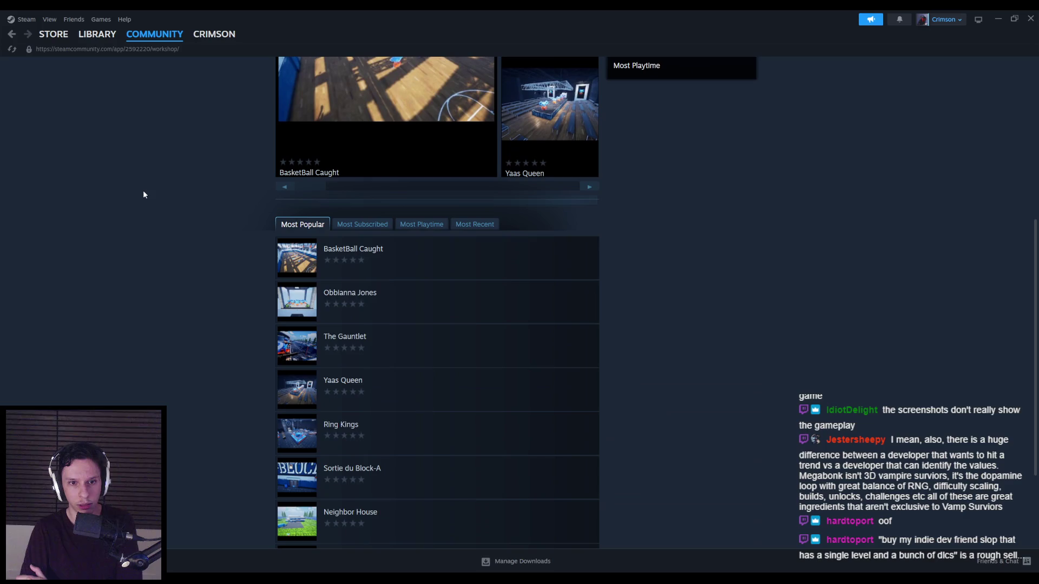
{"action": "left_click", "coordinate": [392, 256]}
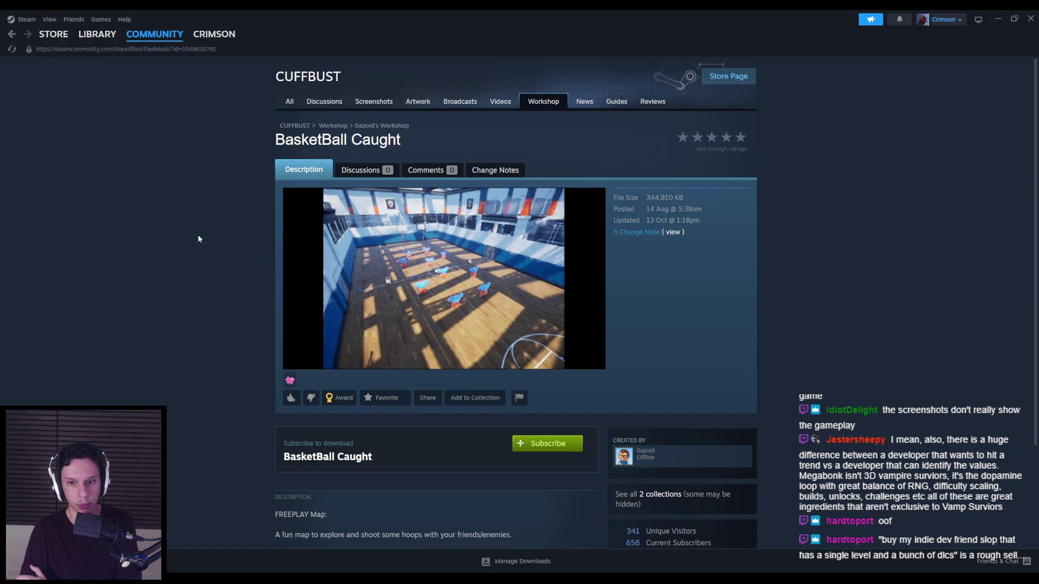
{"action": "scroll", "coordinate": [199, 238], "scroll_direction": "down", "scroll_amount": 2}
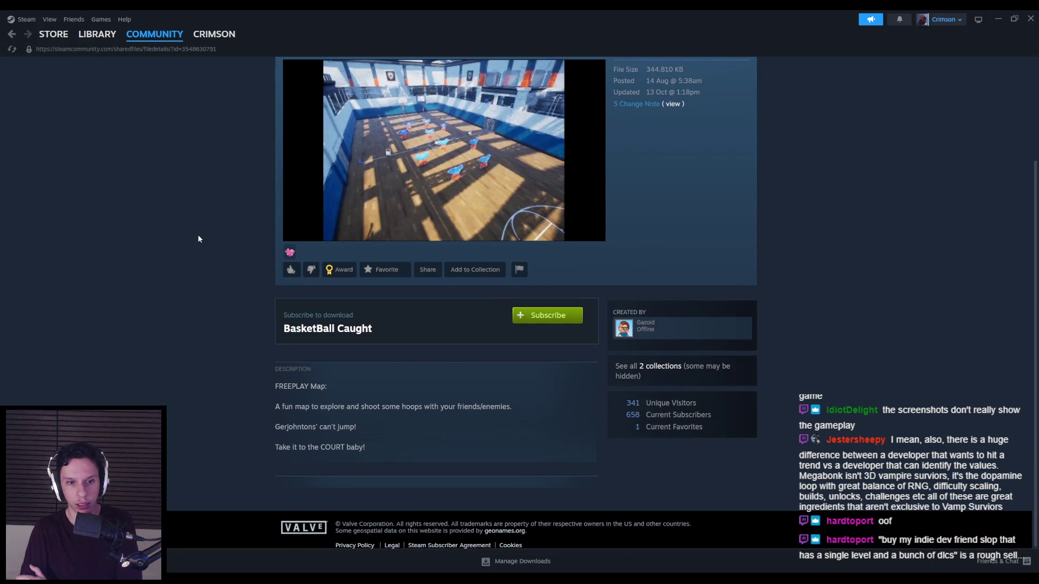
{"action": "scroll", "coordinate": [198, 239], "scroll_direction": "up", "scroll_amount": 2}
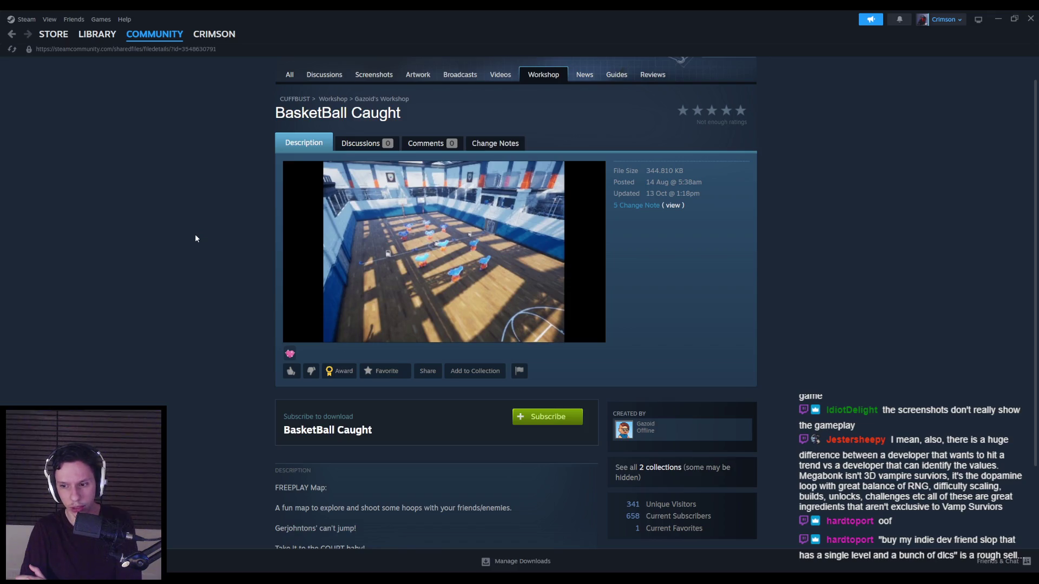
{"action": "scroll", "coordinate": [196, 239], "scroll_direction": "down", "scroll_amount": 2}
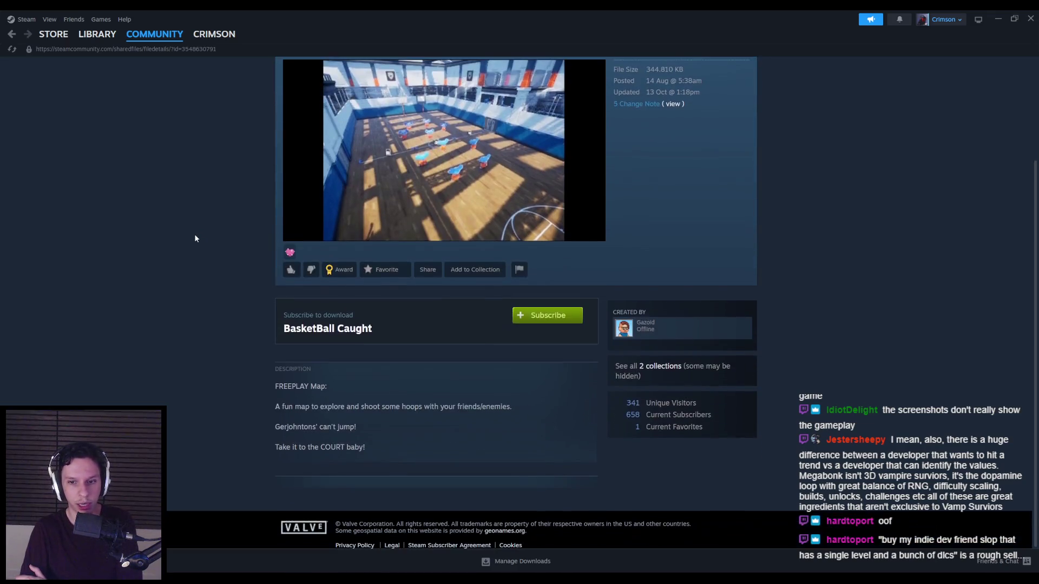
{"action": "scroll", "coordinate": [194, 234], "scroll_direction": "up", "scroll_amount": 2}
{"action": "key", "text": "alt+Left"}
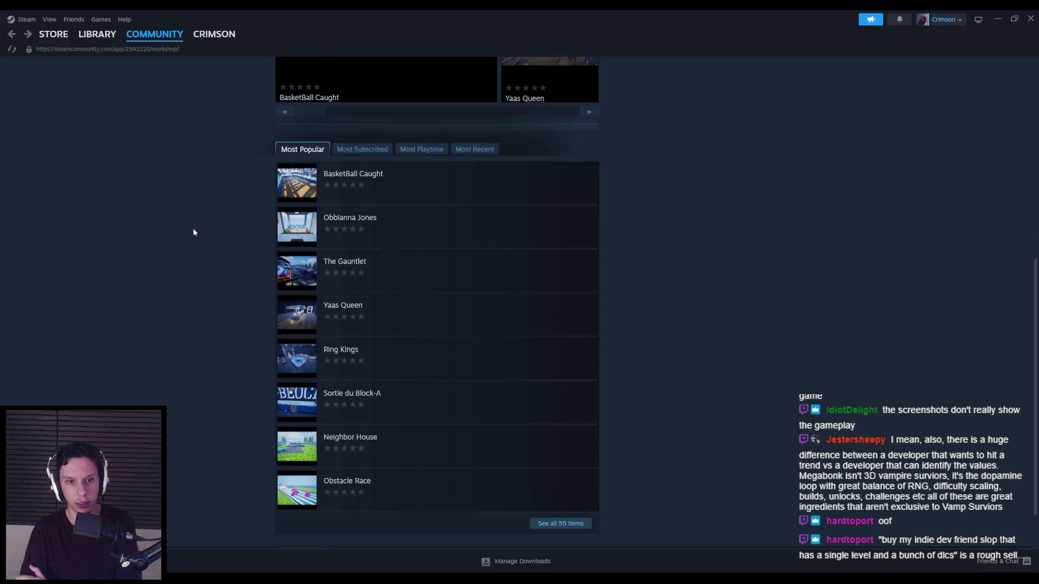
Look at The Gauntlet, Ring Kings and Sortie du Block-A map pages, going back each time.
{"action": "left_click", "coordinate": [415, 258]}
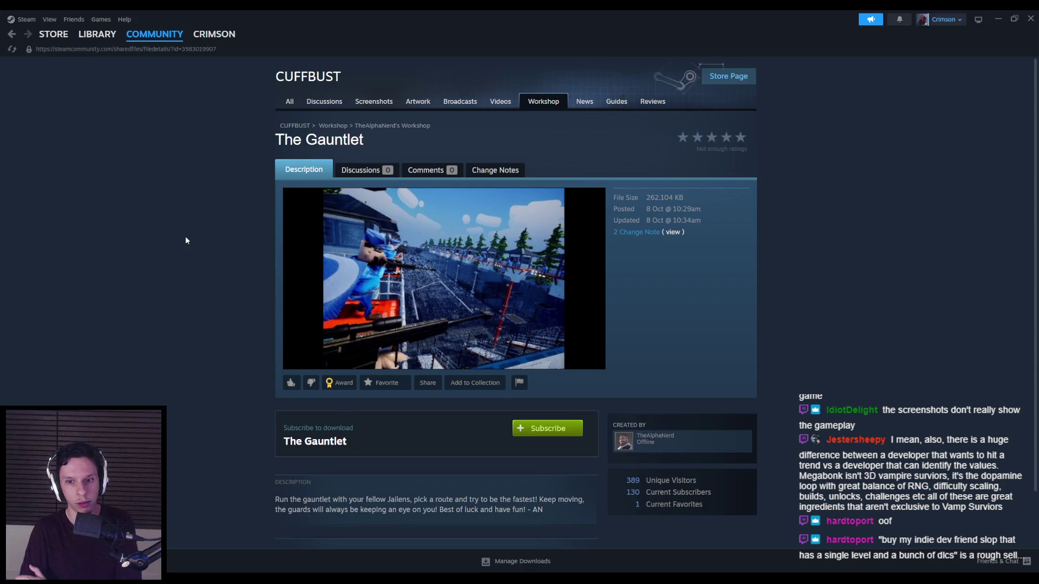
{"action": "key", "text": "alt+Left"}
{"action": "left_click", "coordinate": [374, 328]}
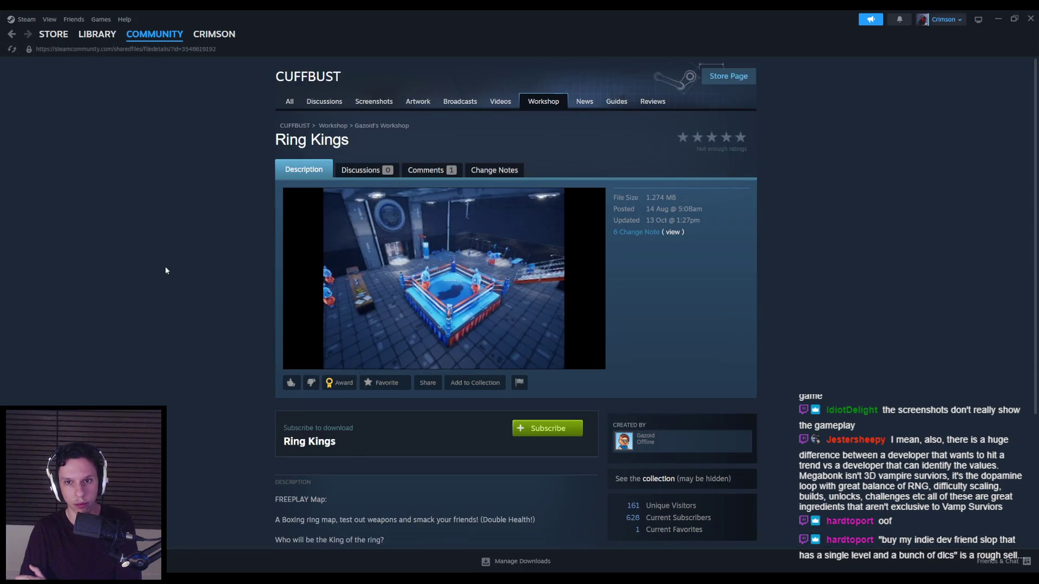
{"action": "key", "text": "alt+Left"}
{"action": "mouse_move", "coordinate": [287, 295]}
{"action": "left_click", "coordinate": [418, 351]}
{"action": "scroll", "coordinate": [157, 261], "scroll_direction": "down", "scroll_amount": 1}
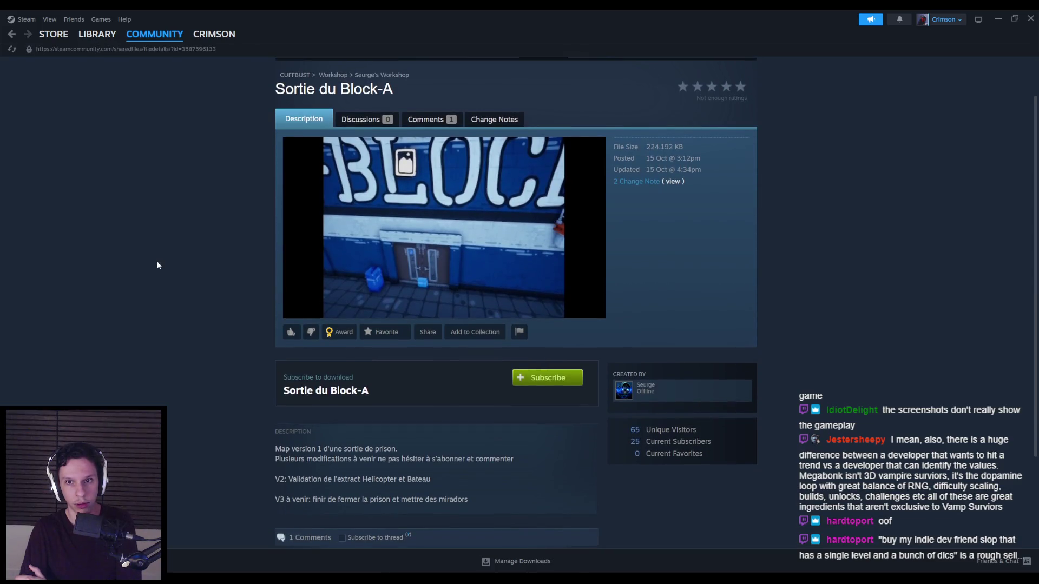
{"action": "key", "text": "alt+Left"}
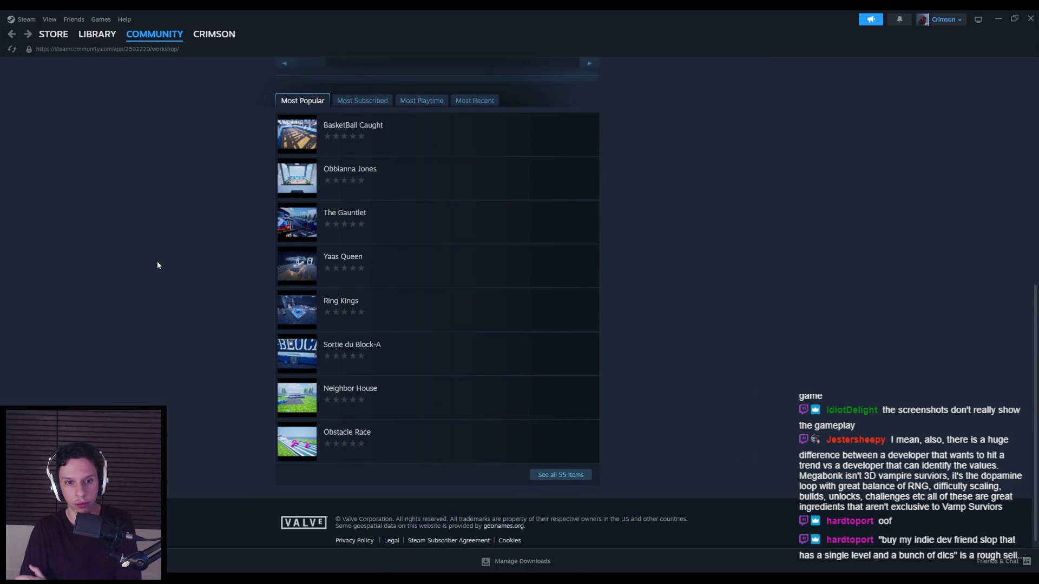
Sort the workshop items by Most Subscribed, skim the list, and close Steam.
{"action": "left_click", "coordinate": [364, 305]}
{"action": "left_click", "coordinate": [418, 303]}
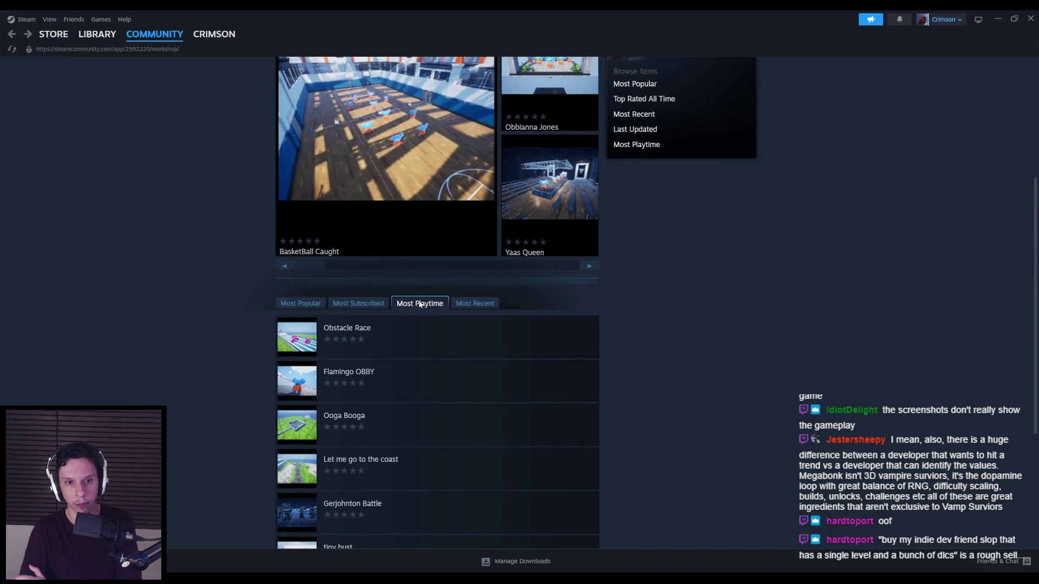
{"action": "left_click", "coordinate": [353, 304]}
{"action": "scroll", "coordinate": [156, 289], "scroll_direction": "up", "scroll_amount": 4}
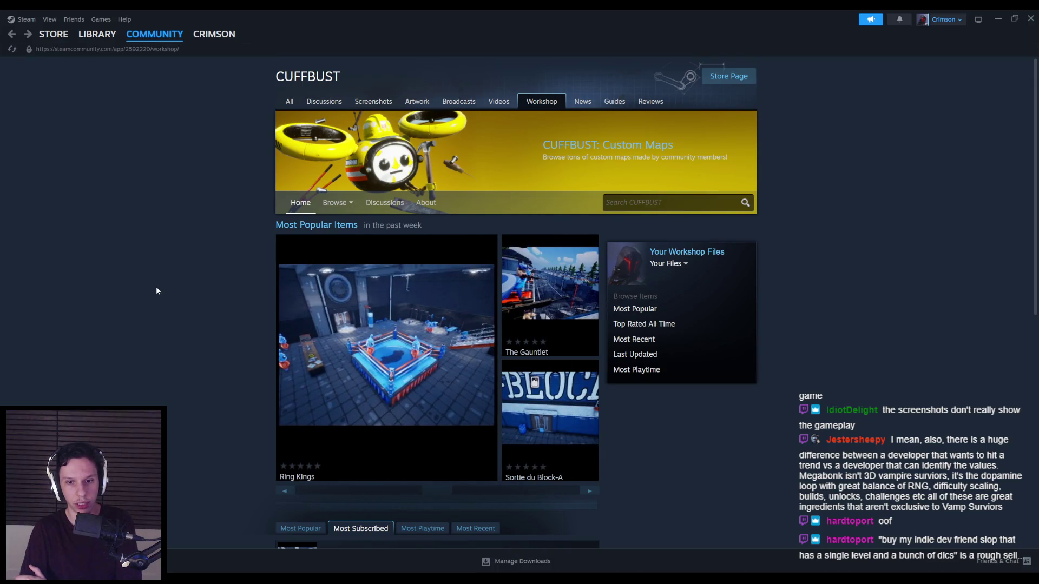
{"action": "scroll", "coordinate": [156, 292], "scroll_direction": "down", "scroll_amount": 3}
{"action": "scroll", "coordinate": [161, 287], "scroll_direction": "up", "scroll_amount": 3}
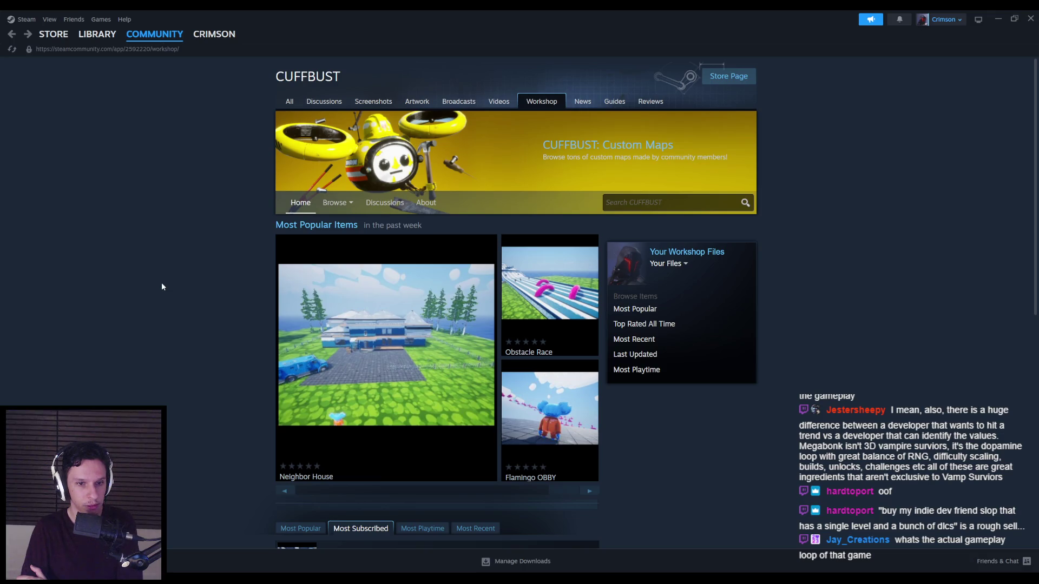
{"action": "scroll", "coordinate": [162, 286], "scroll_direction": "down", "scroll_amount": 5}
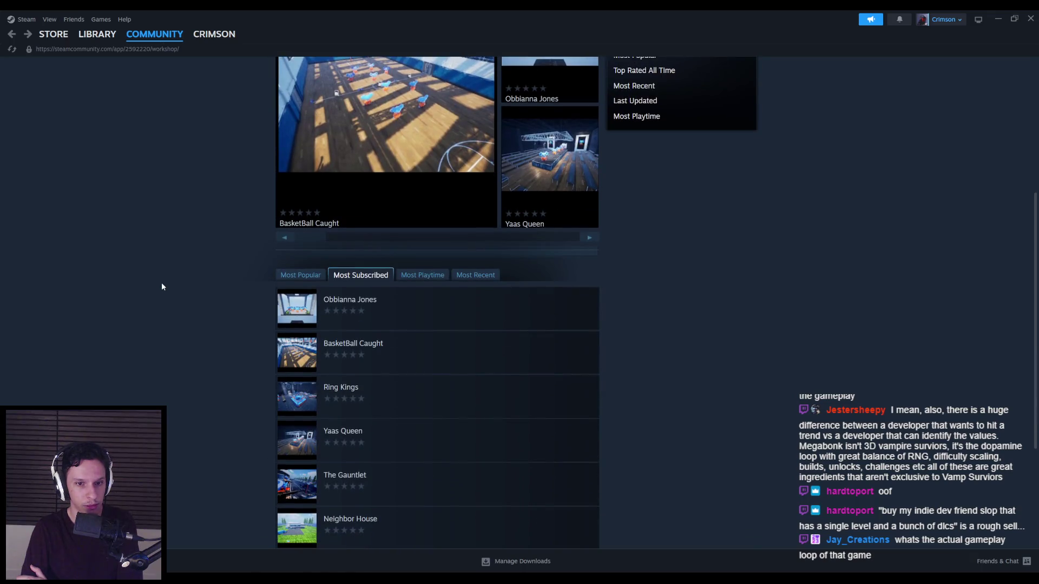
{"action": "scroll", "coordinate": [162, 282], "scroll_direction": "down", "scroll_amount": 2}
{"action": "scroll", "coordinate": [162, 282], "scroll_direction": "up", "scroll_amount": 7}
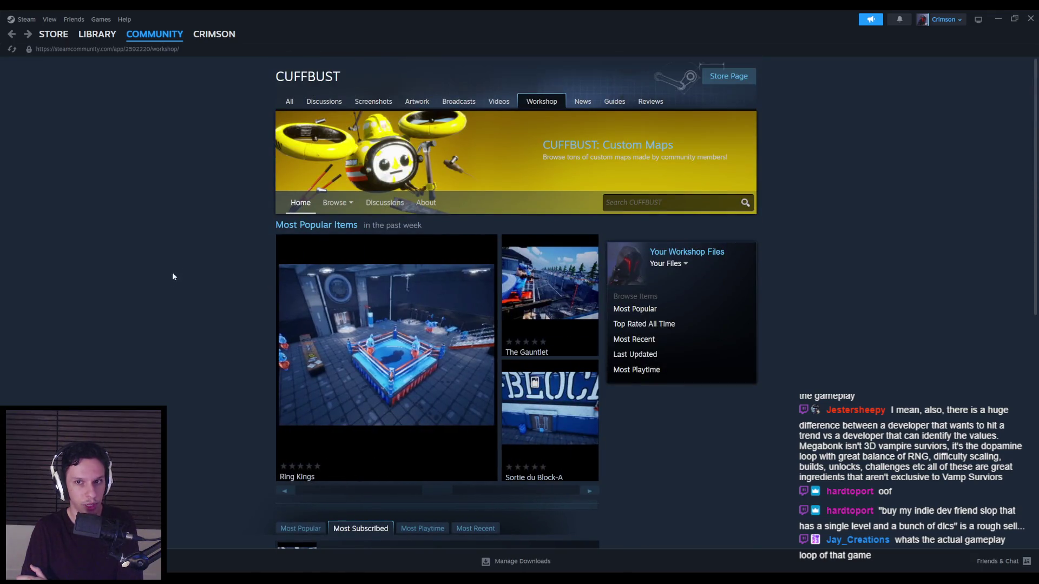
{"action": "left_click", "coordinate": [1030, 19]}
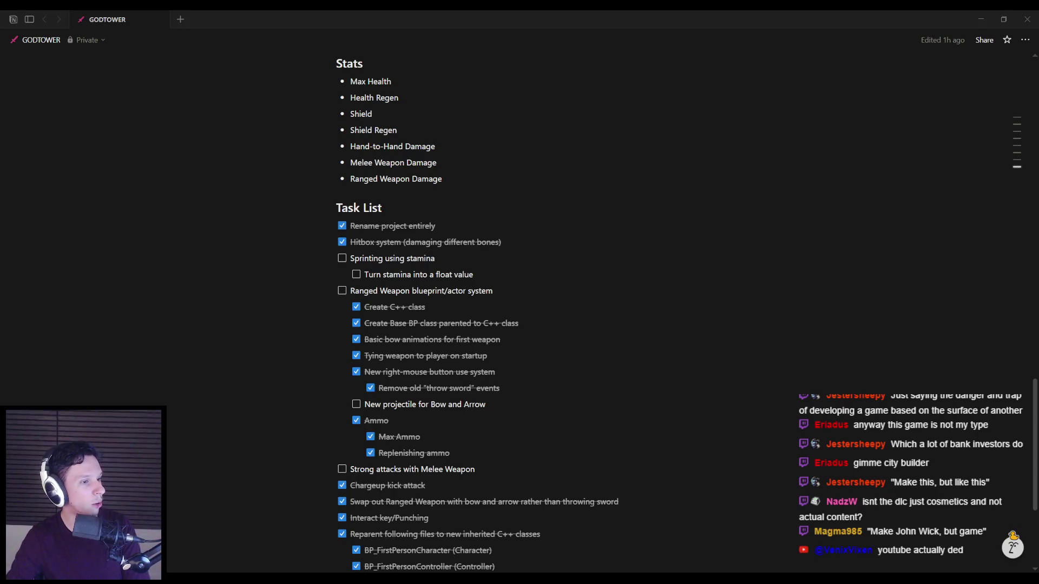
Switch to the Downdetector YouTube outage status page in the browser.
{"action": "key", "text": "alt+Tab"}
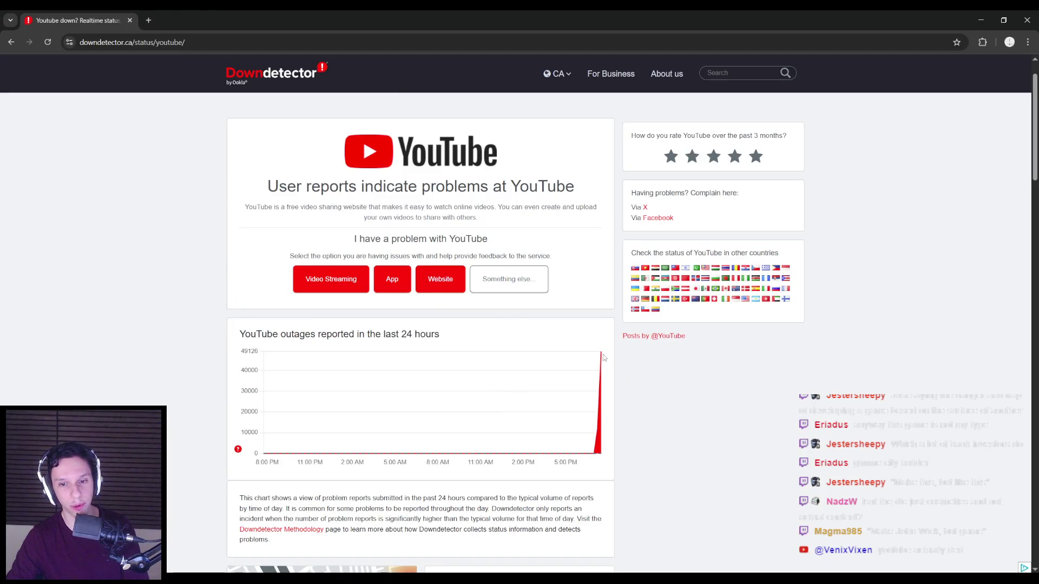
{"action": "mouse_move", "coordinate": [602, 357]}
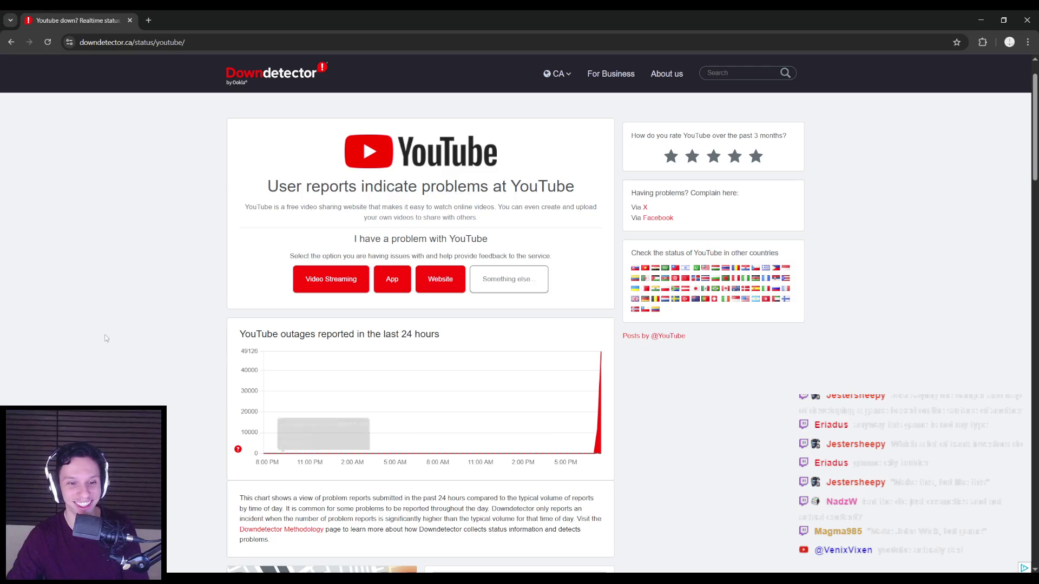
{"action": "key", "text": "alt+Tab"}
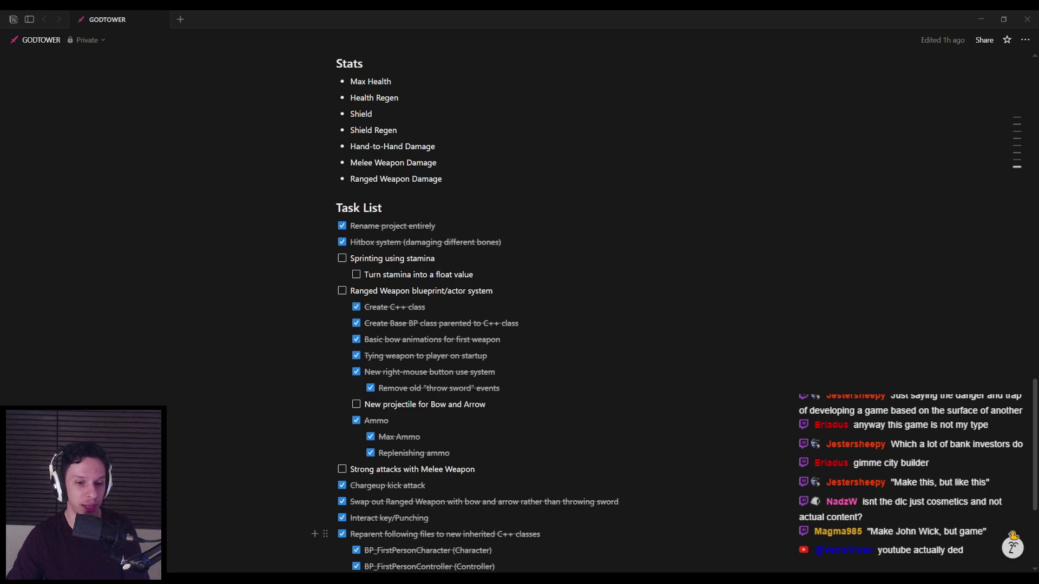
Bring the TowerGame Unreal Editor to the front from the taskbar.
{"action": "left_click", "coordinate": [329, 534]}
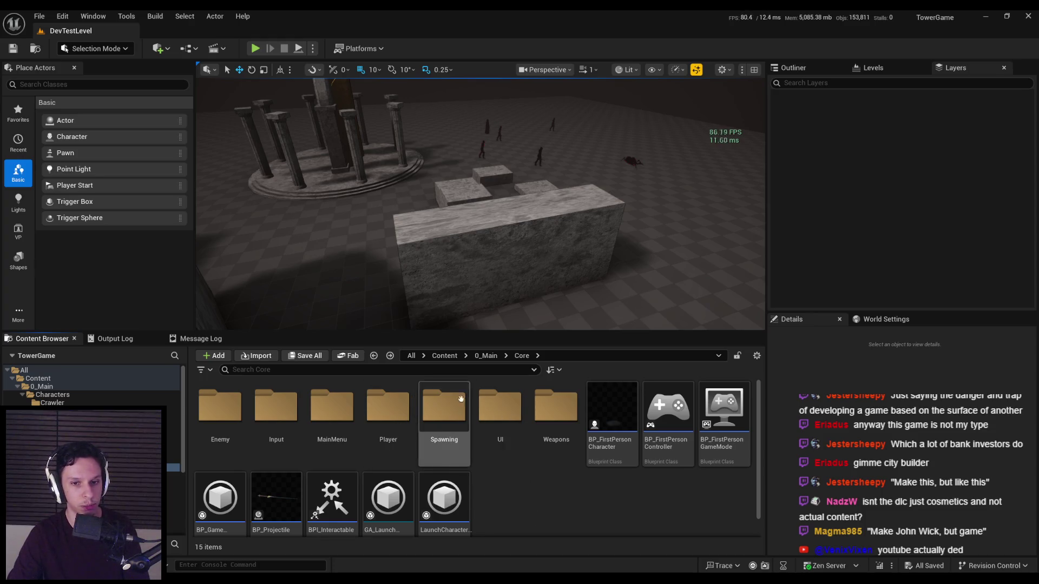
{"action": "key", "text": "alt+Left"}
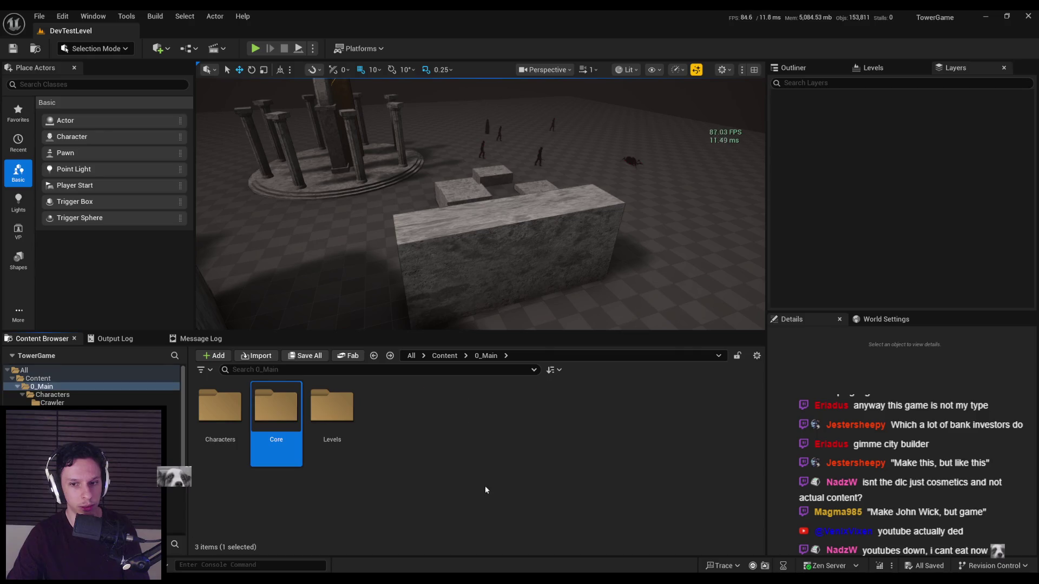
{"action": "double_click", "coordinate": [275, 421]}
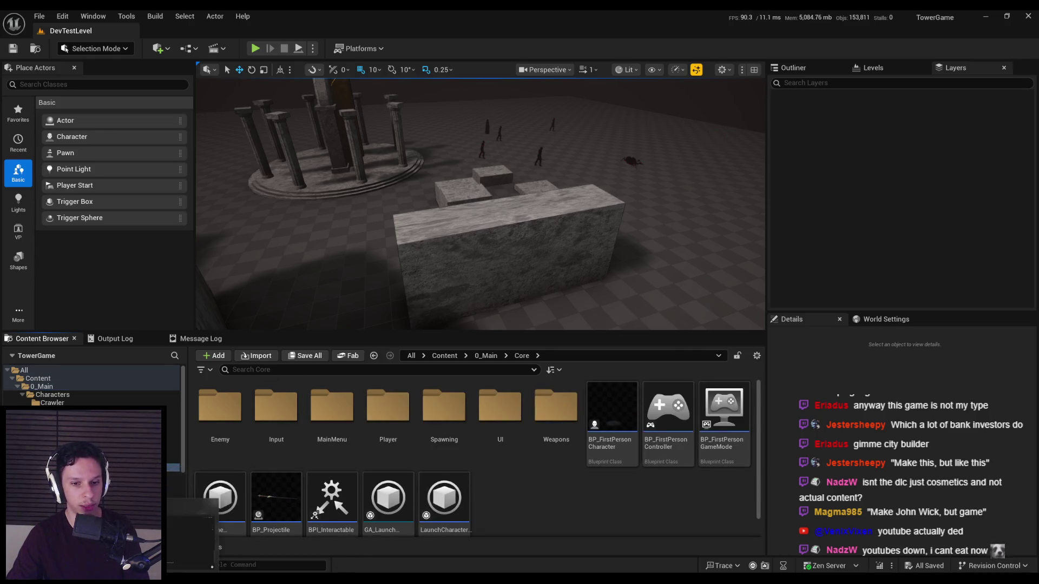
{"action": "key", "text": "alt+Tab"}
{"action": "key", "text": "alt+Tab"}
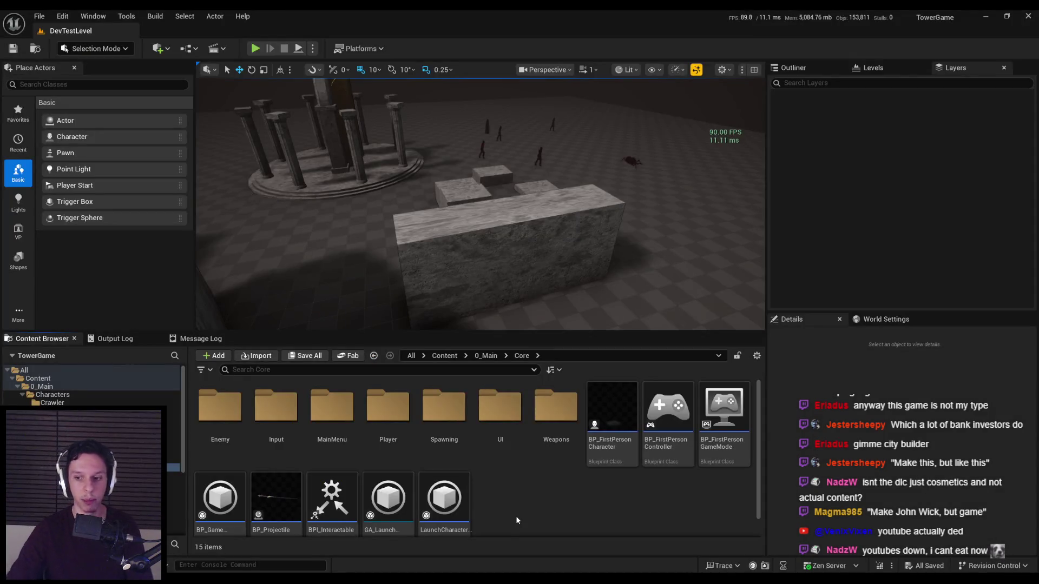
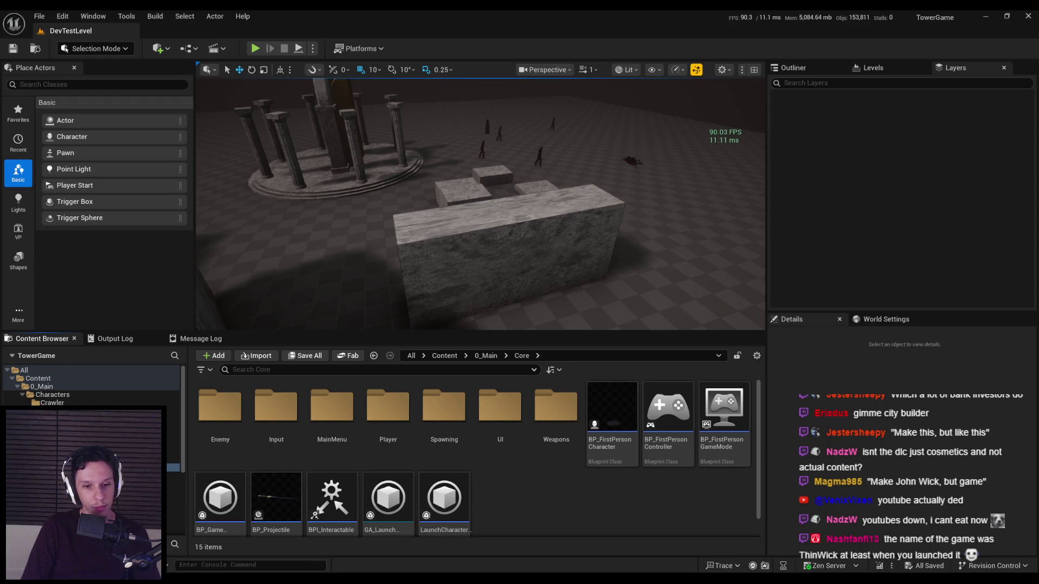
Scroll the GODTOWER Notion page to review its Task List of features, then return to Unreal.
{"action": "key", "text": "alt+Tab"}
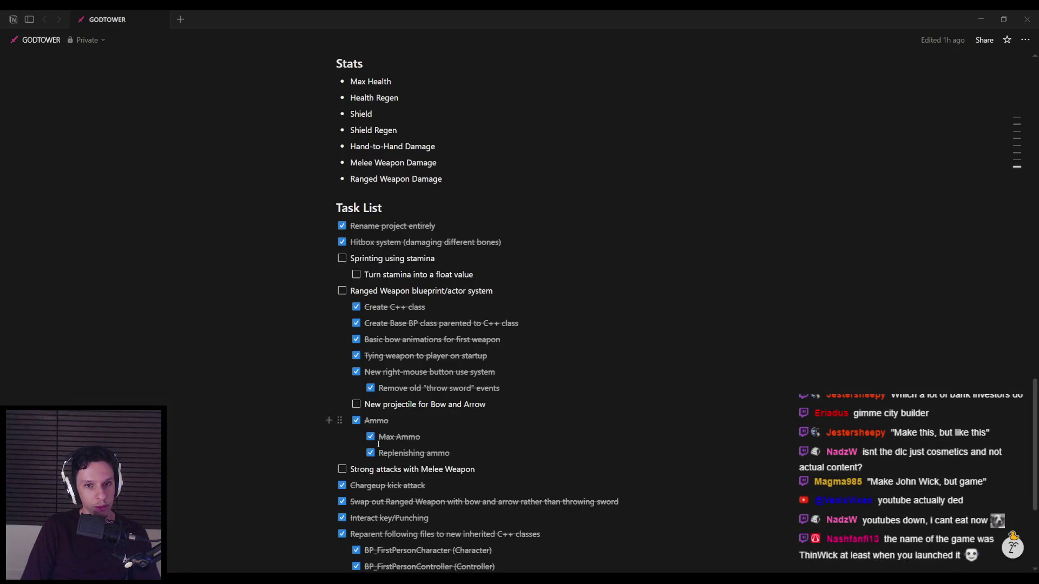
{"action": "scroll", "coordinate": [379, 444], "scroll_direction": "down", "scroll_amount": 2}
{"action": "scroll", "coordinate": [378, 444], "scroll_direction": "up", "scroll_amount": 3}
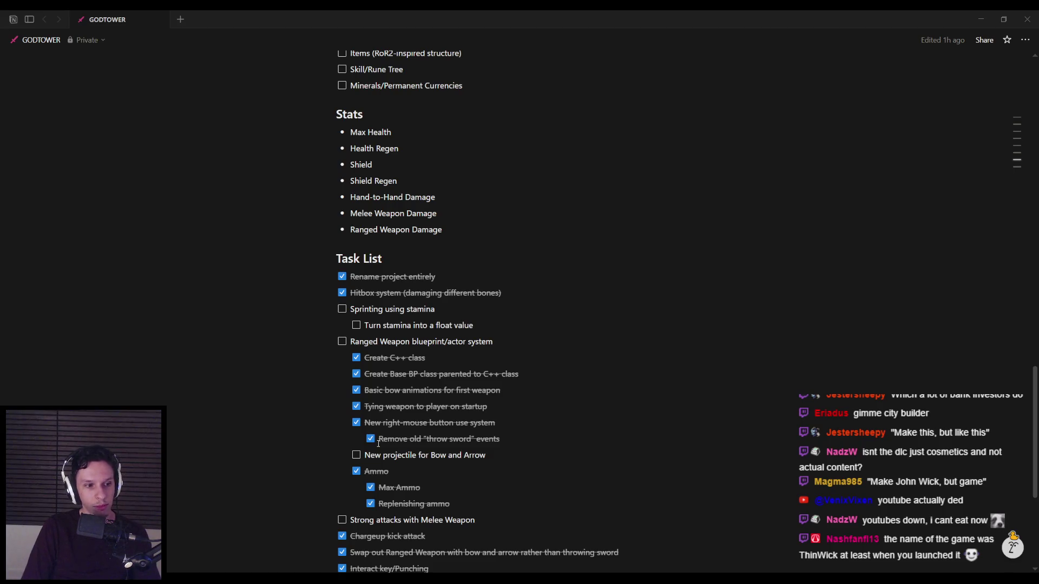
{"action": "scroll", "coordinate": [378, 444], "scroll_direction": "up", "scroll_amount": 6}
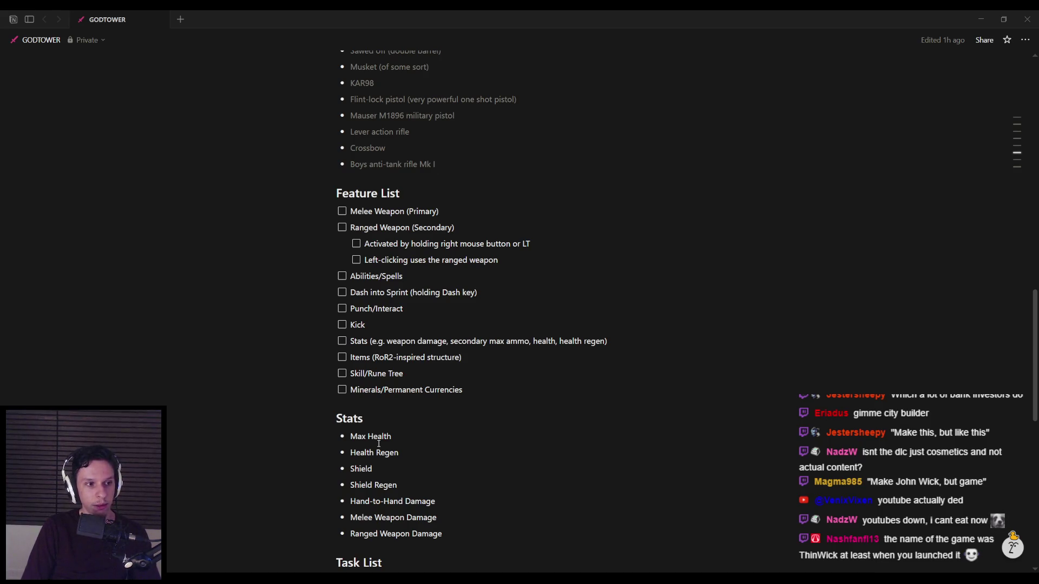
{"action": "scroll", "coordinate": [378, 444], "scroll_direction": "down", "scroll_amount": 4}
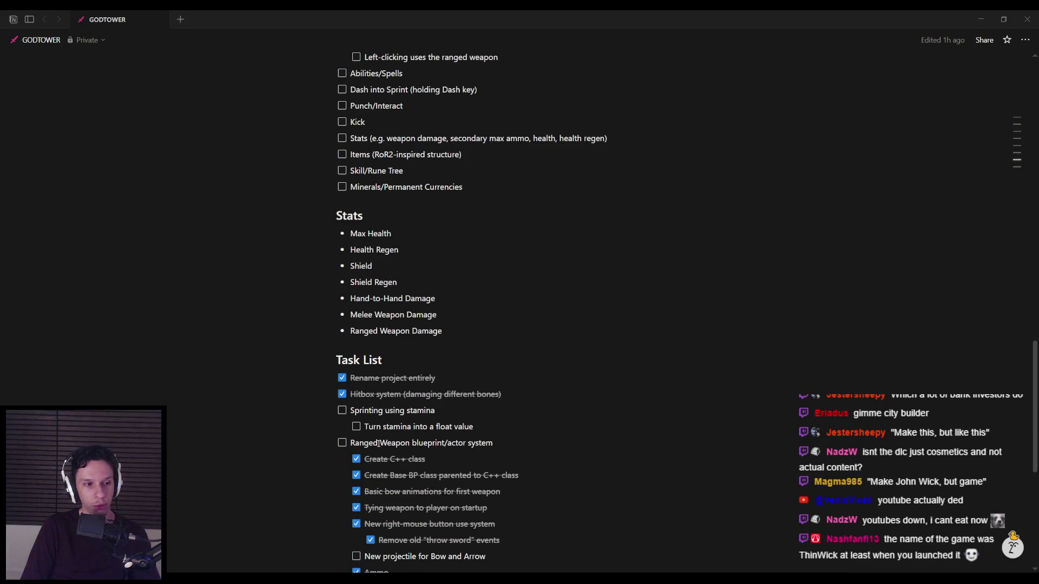
{"action": "scroll", "coordinate": [378, 444], "scroll_direction": "down", "scroll_amount": 4}
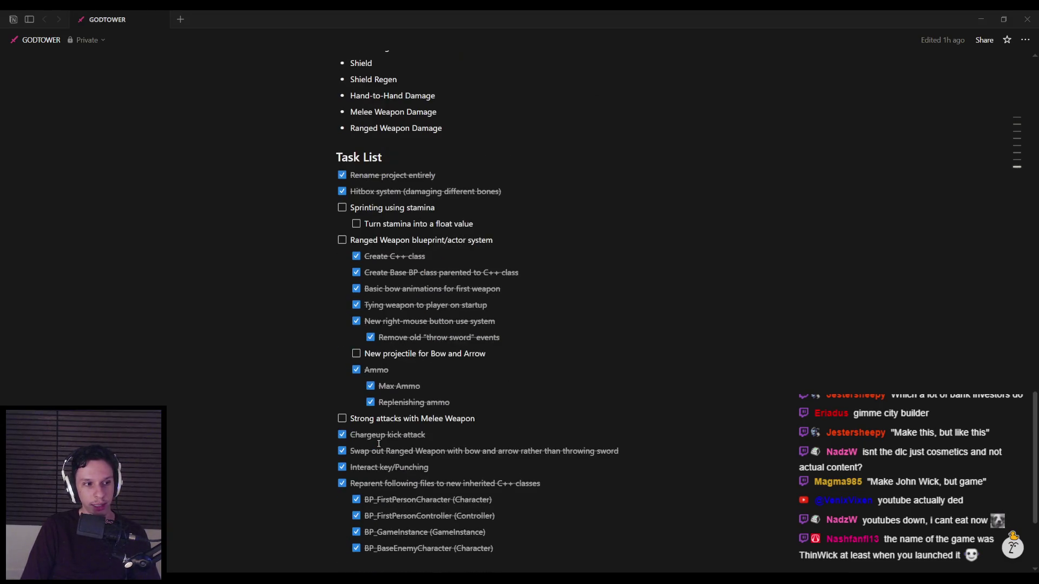
{"action": "scroll", "coordinate": [378, 444], "scroll_direction": "down", "scroll_amount": 2}
{"action": "scroll", "coordinate": [378, 444], "scroll_direction": "up", "scroll_amount": 3}
{"action": "scroll", "coordinate": [378, 443], "scroll_direction": "down", "scroll_amount": 1}
{"action": "scroll", "coordinate": [379, 443], "scroll_direction": "up", "scroll_amount": 19}
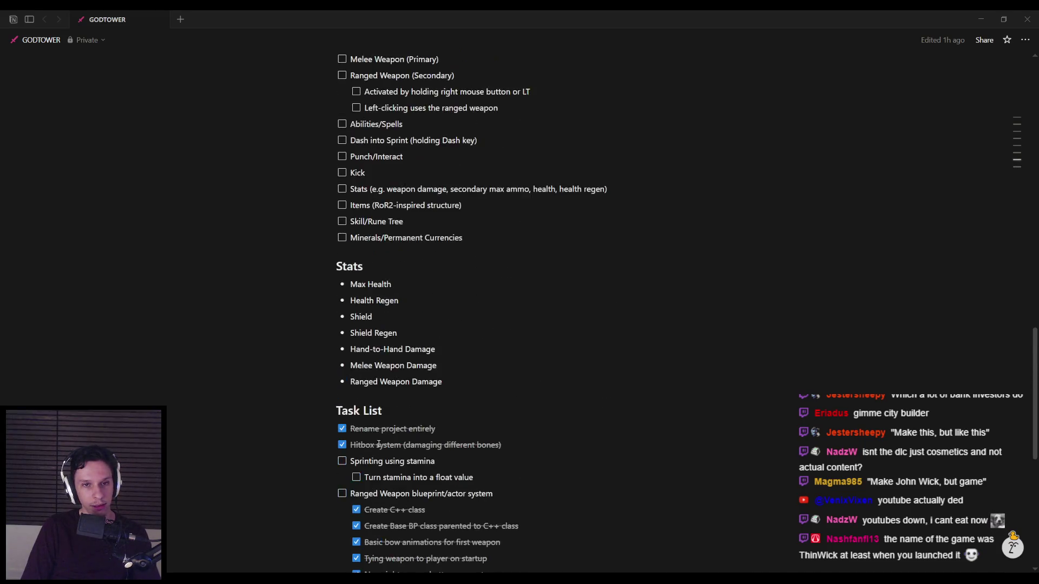
{"action": "scroll", "coordinate": [378, 444], "scroll_direction": "up", "scroll_amount": 4}
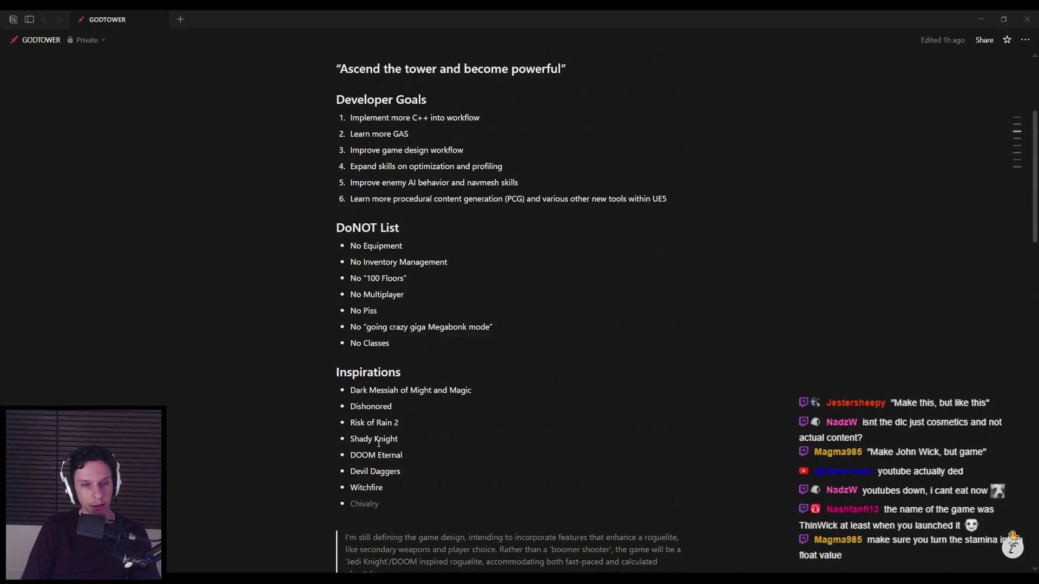
{"action": "scroll", "coordinate": [378, 443], "scroll_direction": "down", "scroll_amount": 19}
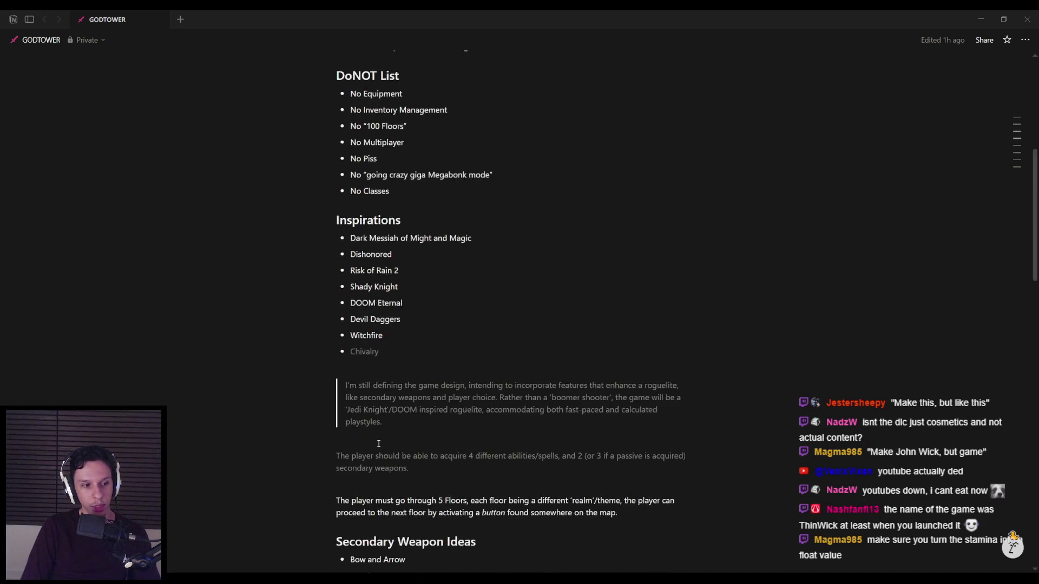
{"action": "scroll", "coordinate": [379, 444], "scroll_direction": "down", "scroll_amount": 5}
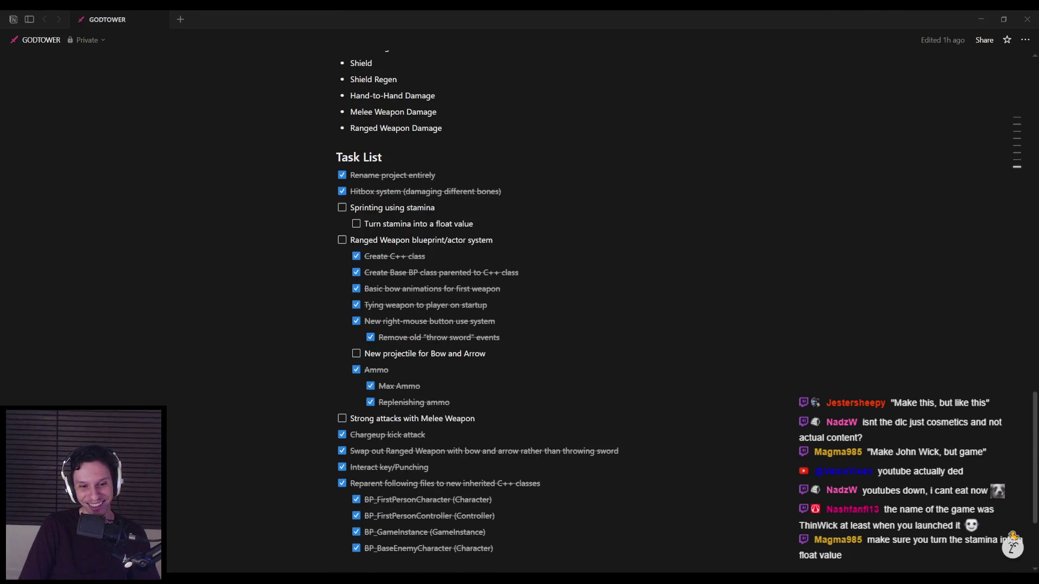
{"action": "key", "text": "alt+Tab"}
Open the BP_FirstPersonCharacter blueprint and close all its extra graph tabs.
{"action": "double_click", "coordinate": [614, 422]}
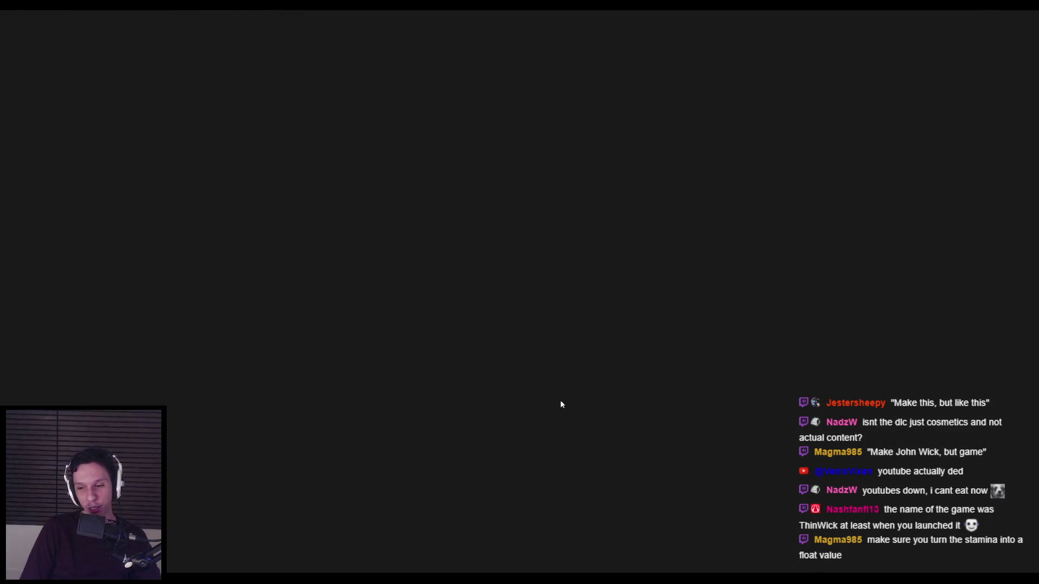
{"action": "scroll", "coordinate": [500, 342], "scroll_direction": "down", "scroll_amount": 1}
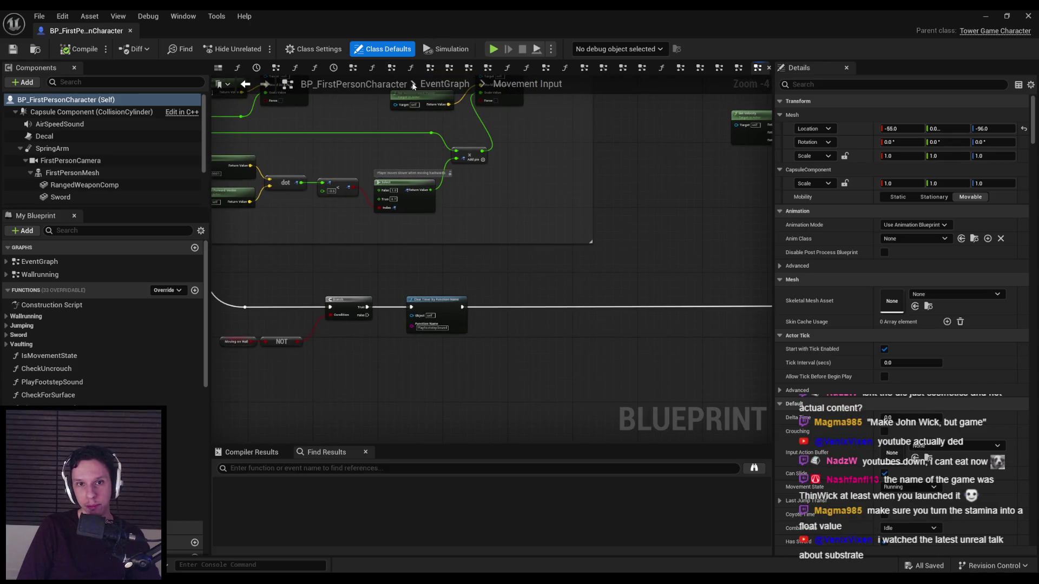
{"action": "right_click", "coordinate": [216, 75]}
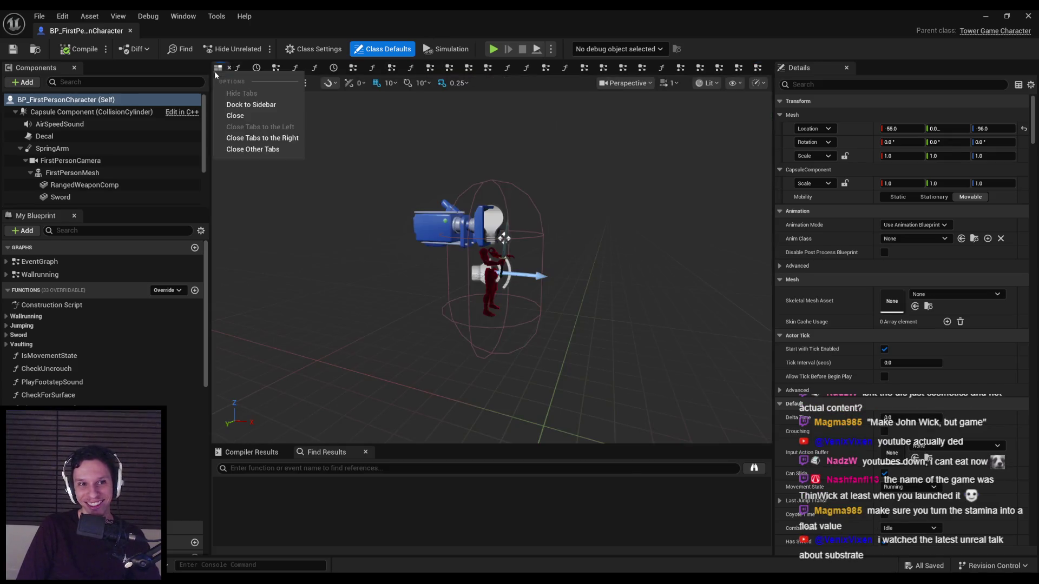
{"action": "left_click", "coordinate": [262, 138]}
Open EventGraph, filter My Blueprint members by 'dash', and select RemainingDashes.
{"action": "double_click", "coordinate": [43, 261]}
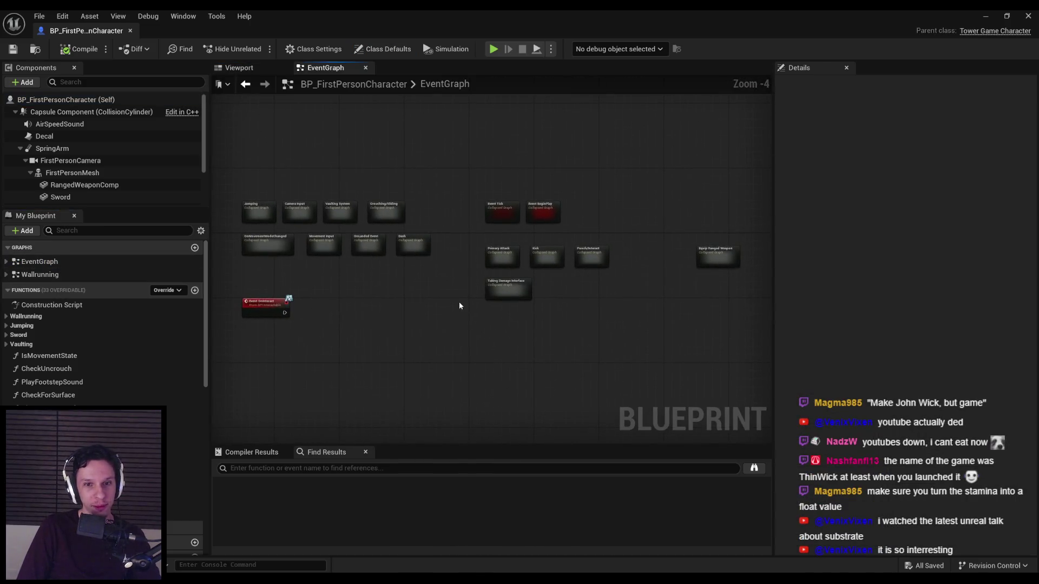
{"action": "left_click", "coordinate": [118, 231]}
{"action": "type", "text": "stamina"}
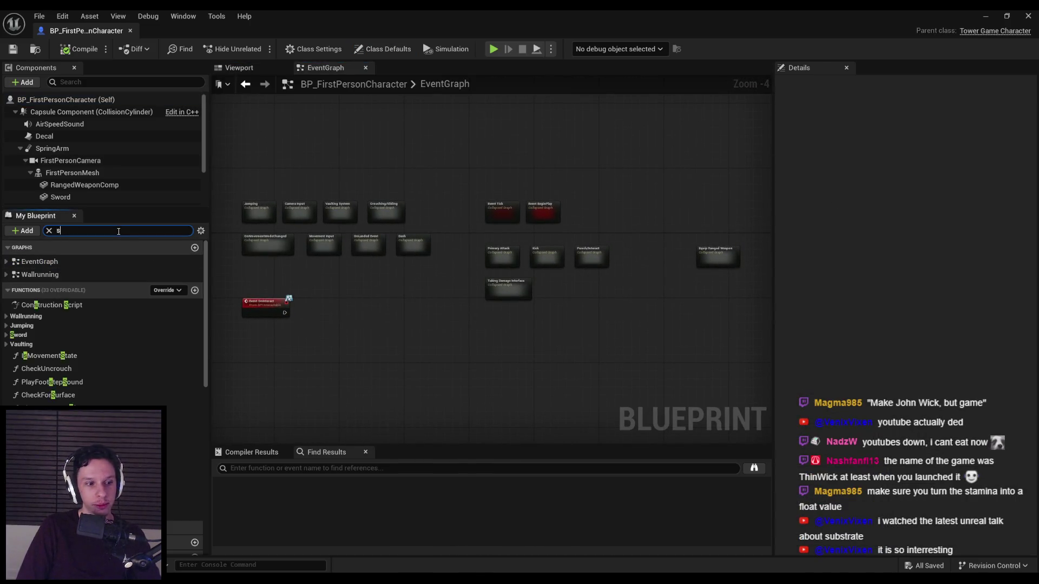
{"action": "key", "text": "ctrl+a"}
{"action": "type", "text": "dash"}
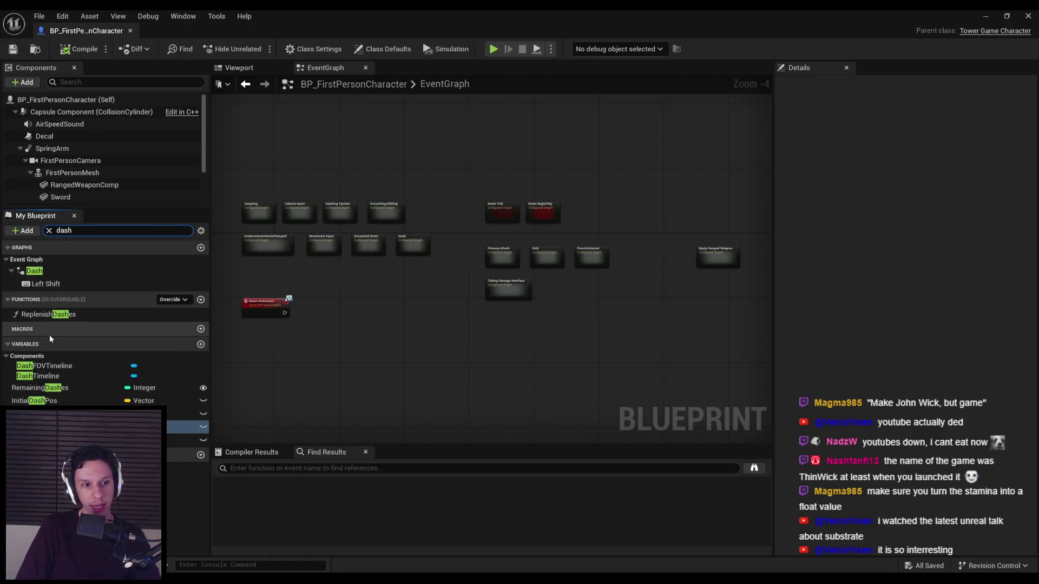
{"action": "left_click", "coordinate": [40, 389]}
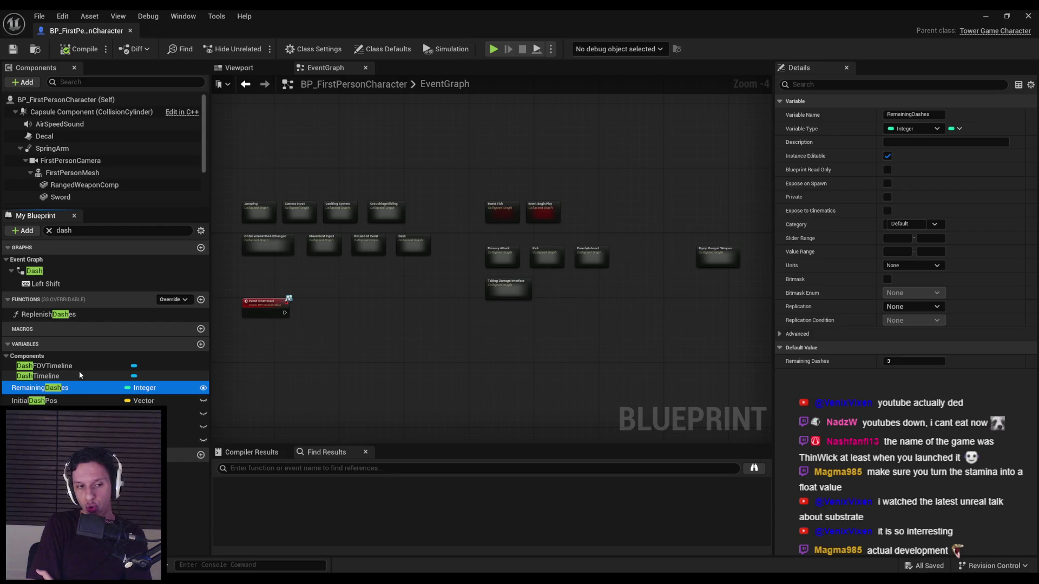
Compare the DashReplenishSpeed and DashDistance variable settings against RemainingDashes.
{"action": "left_click", "coordinate": [81, 427]}
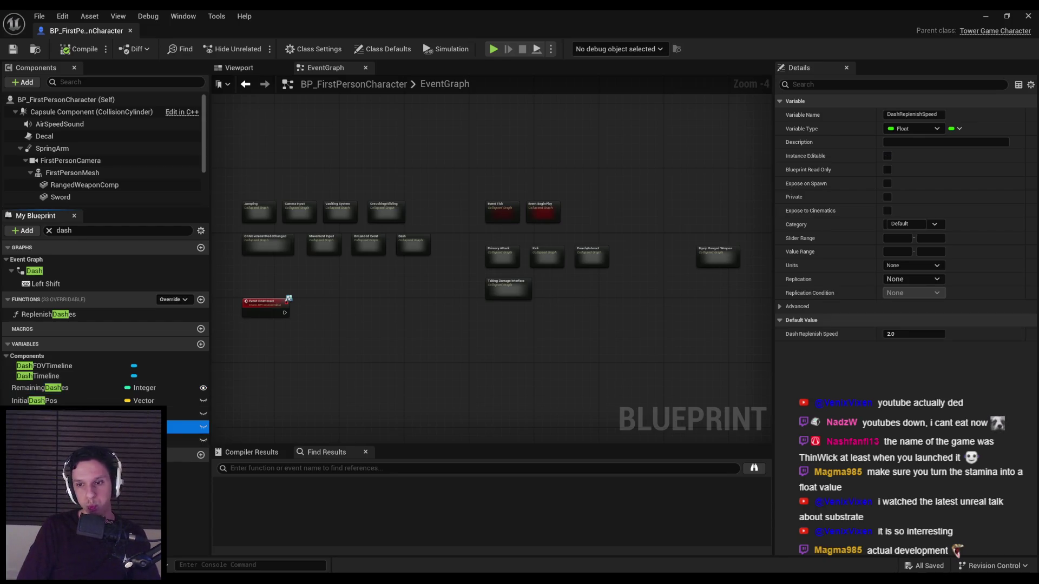
{"action": "left_click", "coordinate": [54, 388]}
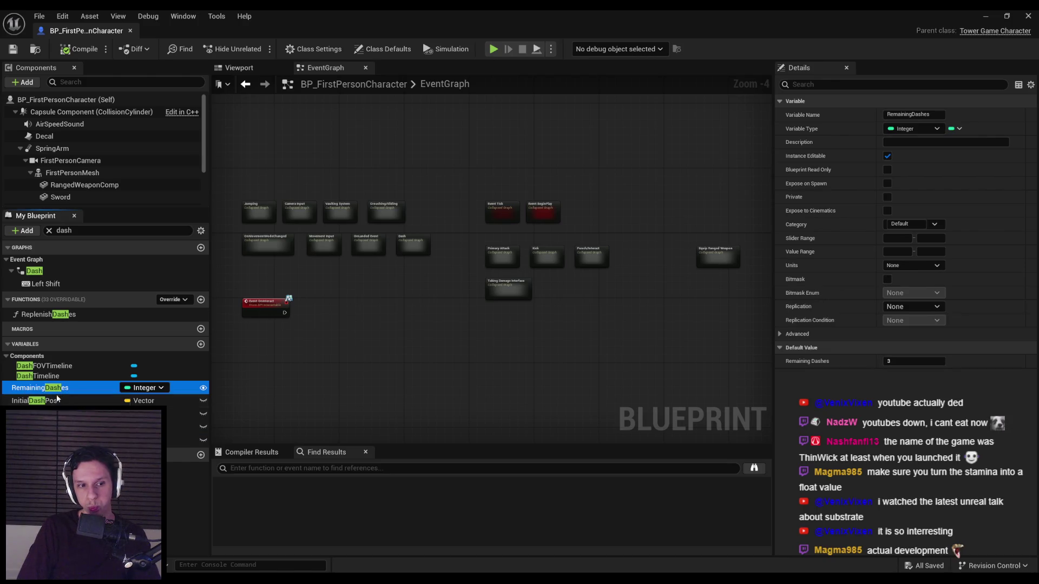
{"action": "left_click", "coordinate": [81, 440]}
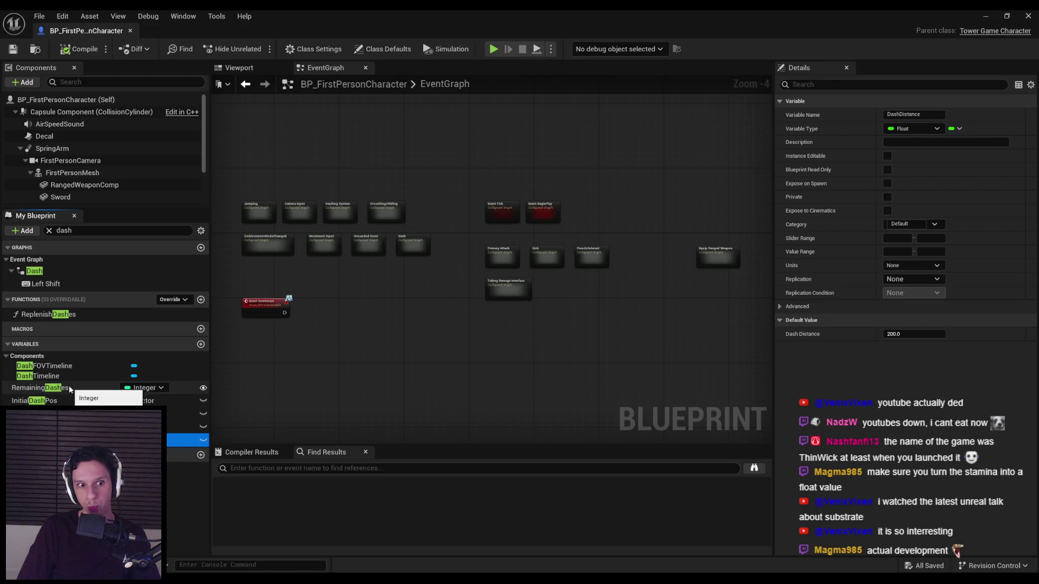
{"action": "left_click", "coordinate": [69, 388]}
Change RemainingDashes' variable type from Integer to Float and confirm the change.
{"action": "left_click", "coordinate": [144, 388]}
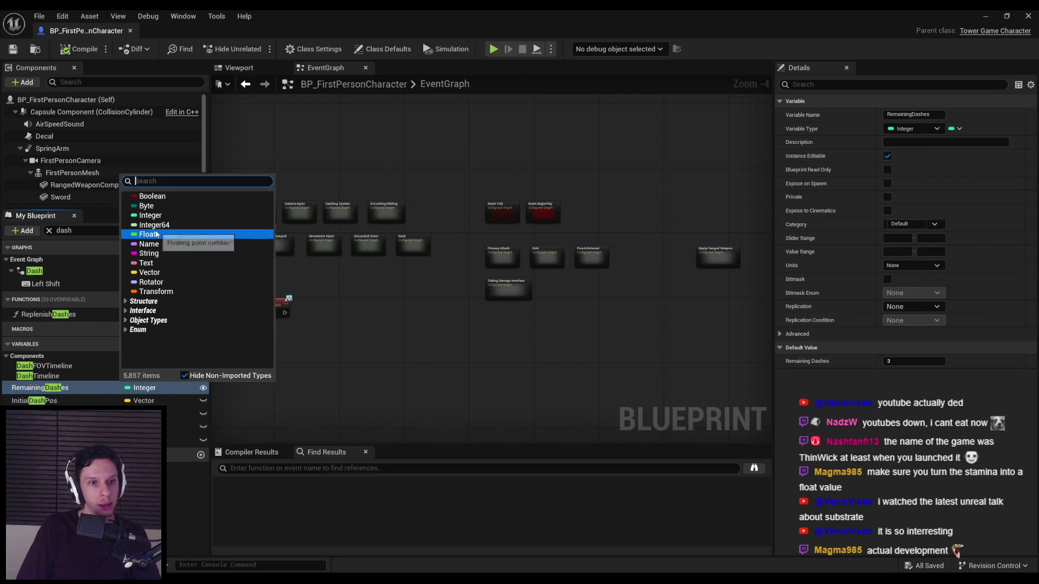
{"action": "left_click", "coordinate": [156, 234]}
{"action": "left_click", "coordinate": [534, 318]}
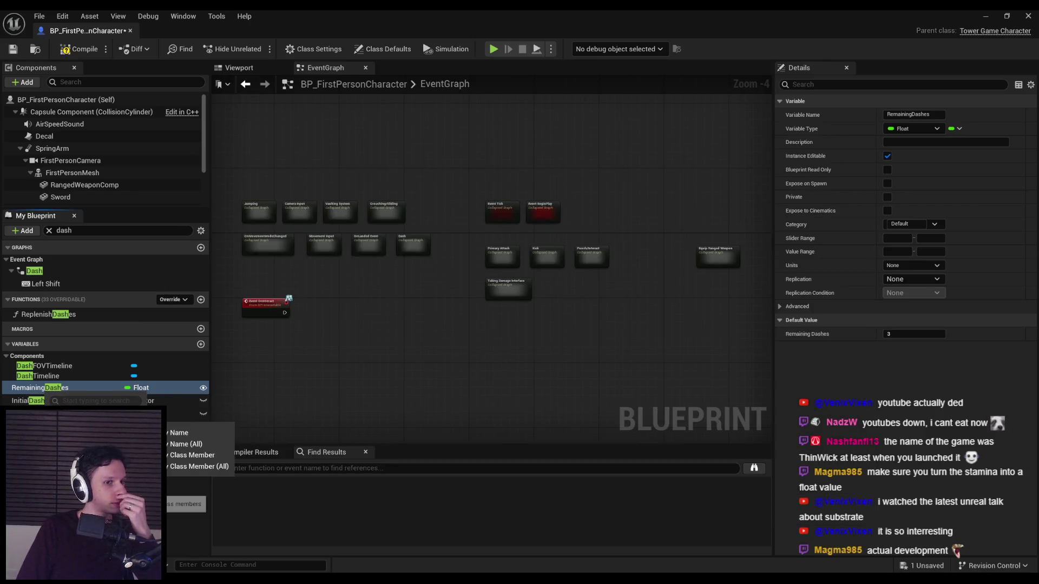
{"action": "left_click", "coordinate": [267, 489]}
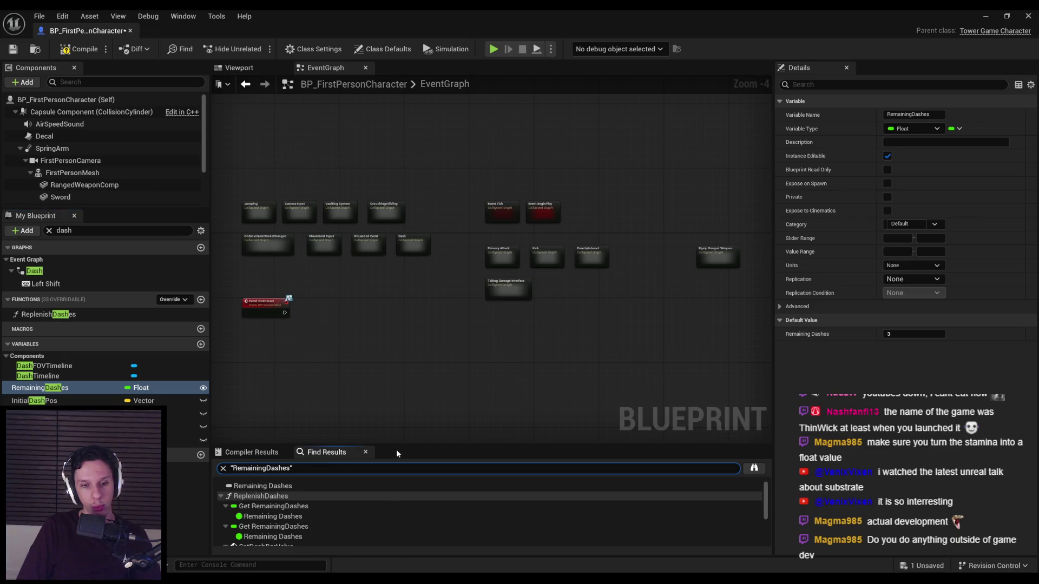
In ReplenishDashes, add an Increment Float on Remaining Dashes wired into Set Dash Bar Value.
{"action": "left_click_drag", "start_coordinate": [396, 445], "coordinate": [379, 341]}
{"action": "left_click", "coordinate": [273, 405]}
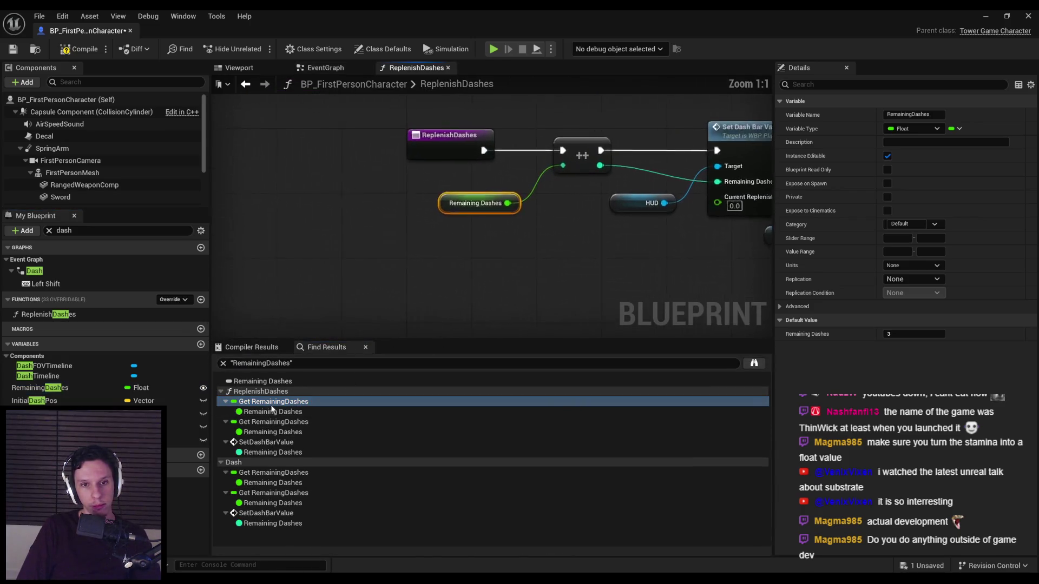
{"action": "mouse_move", "coordinate": [374, 263]}
{"action": "left_mouse_down"}
{"action": "mouse_move", "coordinate": [411, 295]}
{"action": "mouse_move", "coordinate": [351, 210]}
{"action": "left_mouse_up"}
{"action": "type", "text": "increme"}
{"action": "key", "text": "Return"}
{"action": "left_click_drag", "start_coordinate": [451, 300], "coordinate": [584, 210]}
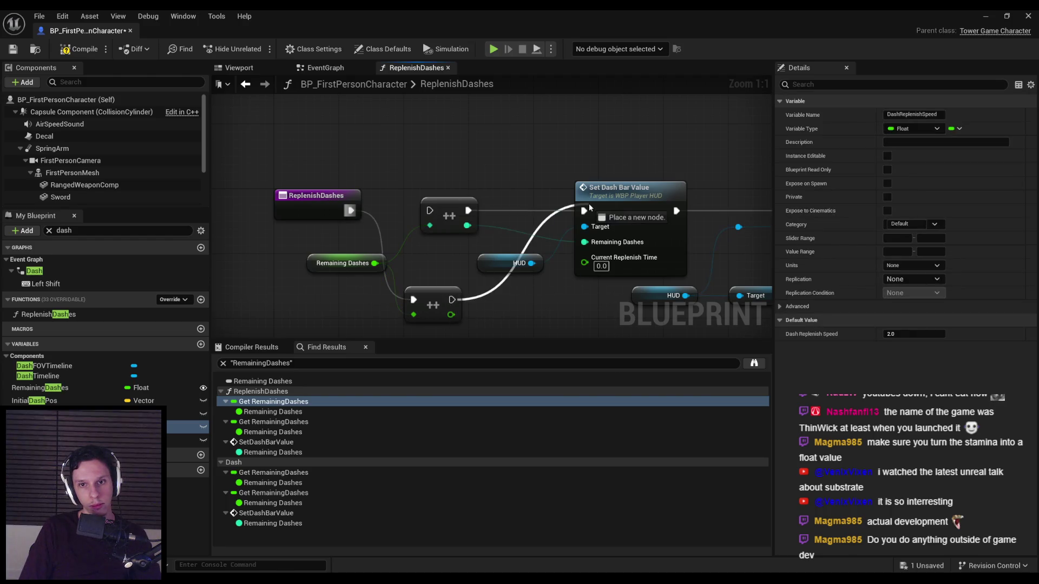
{"action": "left_click", "coordinate": [438, 217]}
Make the HUD SetDashBarValue Remaining Dashes input a Float wired into the Add node via a reroute.
{"action": "double_click", "coordinate": [618, 240]}
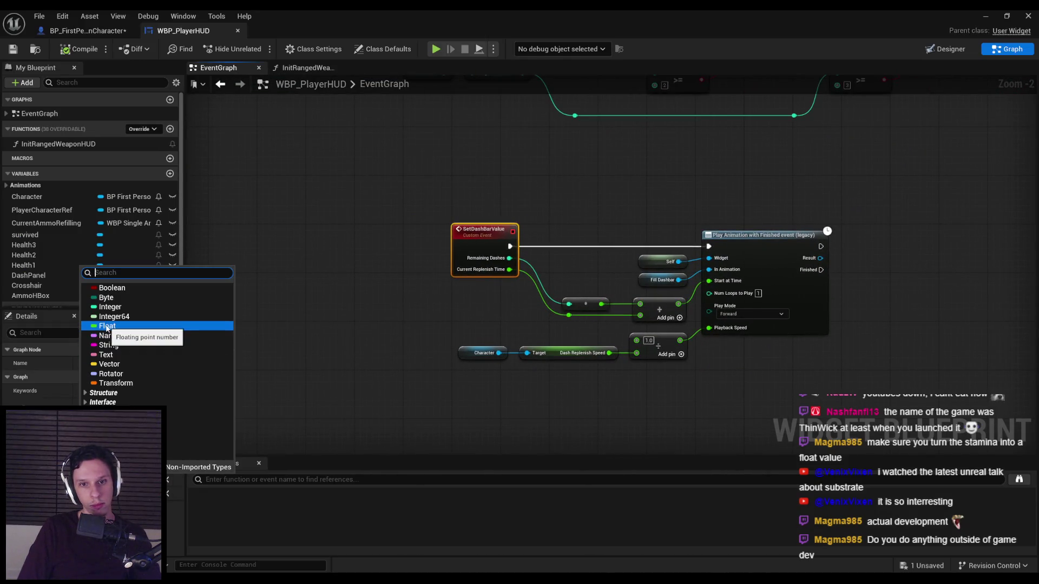
{"action": "left_click", "coordinate": [106, 329]}
{"action": "scroll", "coordinate": [628, 265], "scroll_direction": "up", "scroll_amount": 2}
{"action": "mouse_move", "coordinate": [474, 254]}
{"action": "left_mouse_down"}
{"action": "mouse_move", "coordinate": [646, 294]}
{"action": "mouse_move", "coordinate": [640, 319]}
{"action": "mouse_move", "coordinate": [560, 321]}
{"action": "left_mouse_up"}
{"action": "left_click", "coordinate": [588, 315]}
{"action": "double_click", "coordinate": [600, 310]}
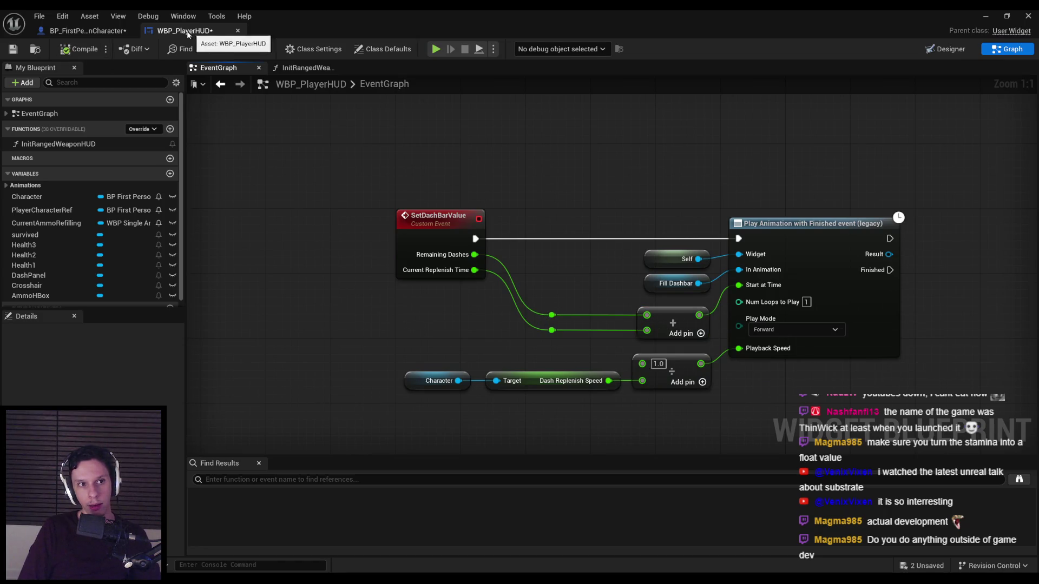
{"action": "left_click", "coordinate": [87, 31]}
{"action": "left_click_drag", "start_coordinate": [359, 278], "coordinate": [177, 240]}
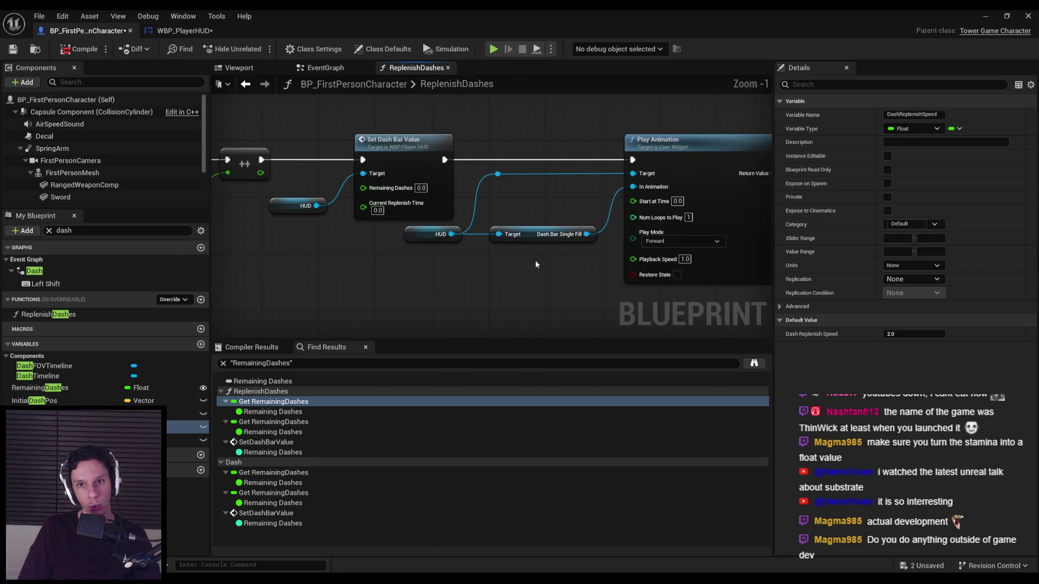
Connect the incremented Remaining Dashes into Set Dash Bar Value in ReplenishDashes.
{"action": "scroll", "coordinate": [379, 216], "scroll_direction": "up", "scroll_amount": 1}
{"action": "left_click_drag", "start_coordinate": [364, 188], "coordinate": [501, 209]}
{"action": "scroll", "coordinate": [433, 240], "scroll_direction": "down", "scroll_amount": 2}
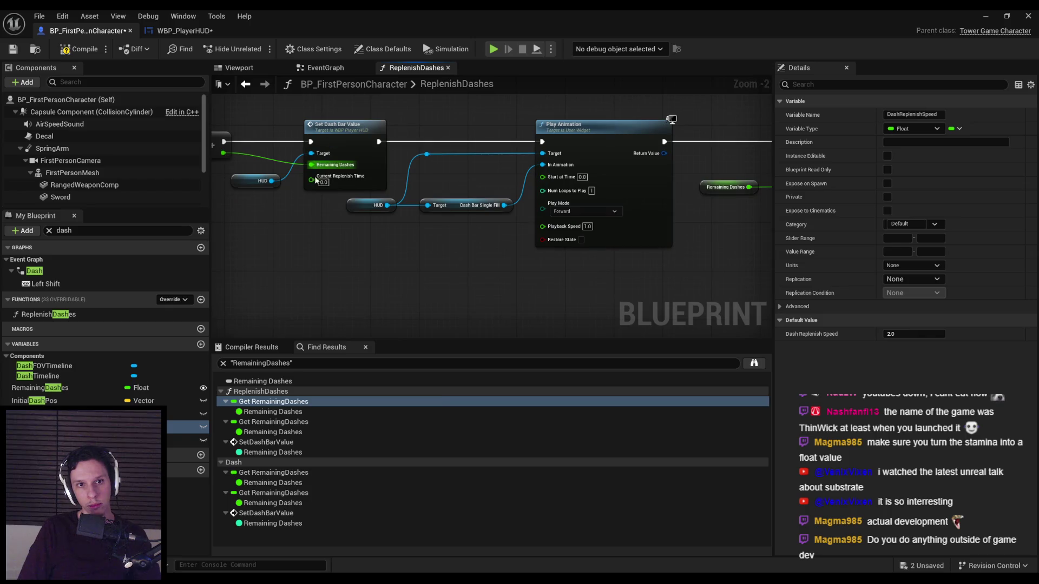
{"action": "left_click_drag", "start_coordinate": [450, 316], "coordinate": [216, 312]}
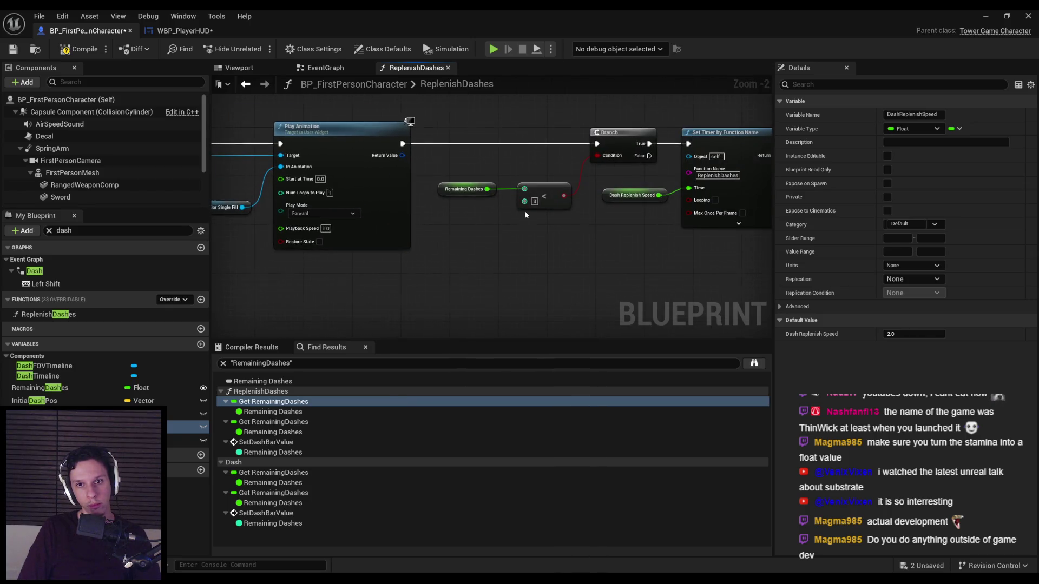
Replace the integer comparison with a float Remaining Dashes < 3.0 check and compile.
{"action": "scroll", "coordinate": [524, 214], "scroll_direction": "up", "scroll_amount": 2}
{"action": "type", "text": "<"}
{"action": "mouse_move", "coordinate": [477, 181]}
{"action": "left_mouse_down"}
{"action": "mouse_move", "coordinate": [520, 241]}
{"action": "mouse_move", "coordinate": [543, 194]}
{"action": "mouse_move", "coordinate": [622, 137]}
{"action": "left_mouse_up"}
{"action": "key", "text": "Return"}
{"action": "key", "text": "Delete"}
{"action": "left_click", "coordinate": [669, 188]}
{"action": "scroll", "coordinate": [668, 188], "scroll_direction": "down", "scroll_amount": 3}
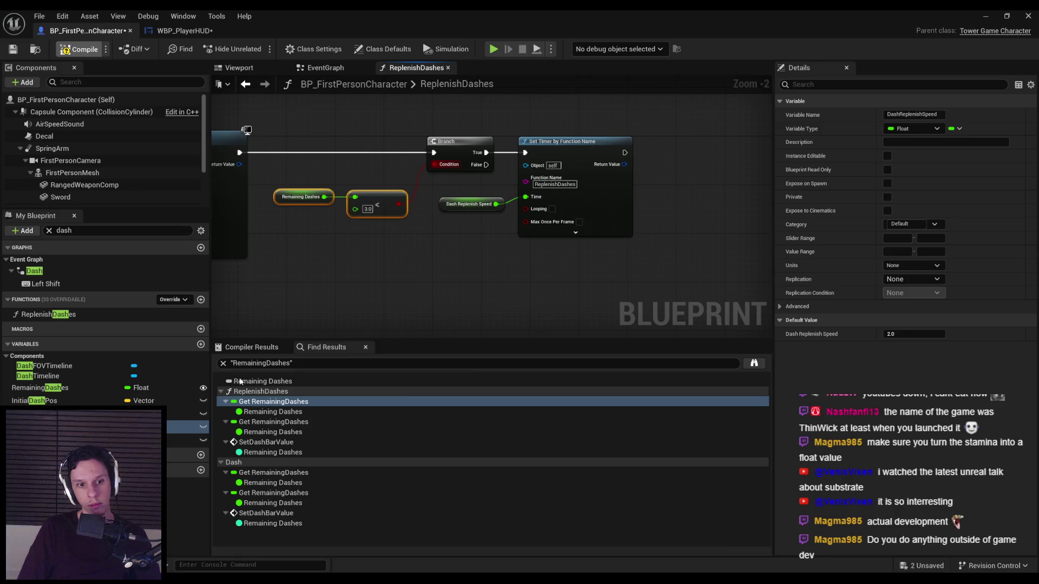
{"action": "left_click", "coordinate": [78, 48]}
In the Dash graph, add a float Remaining Dashes > 0.0 check.
{"action": "left_click", "coordinate": [324, 347]}
{"action": "left_click", "coordinate": [278, 425]}
{"action": "left_click", "coordinate": [278, 444]}
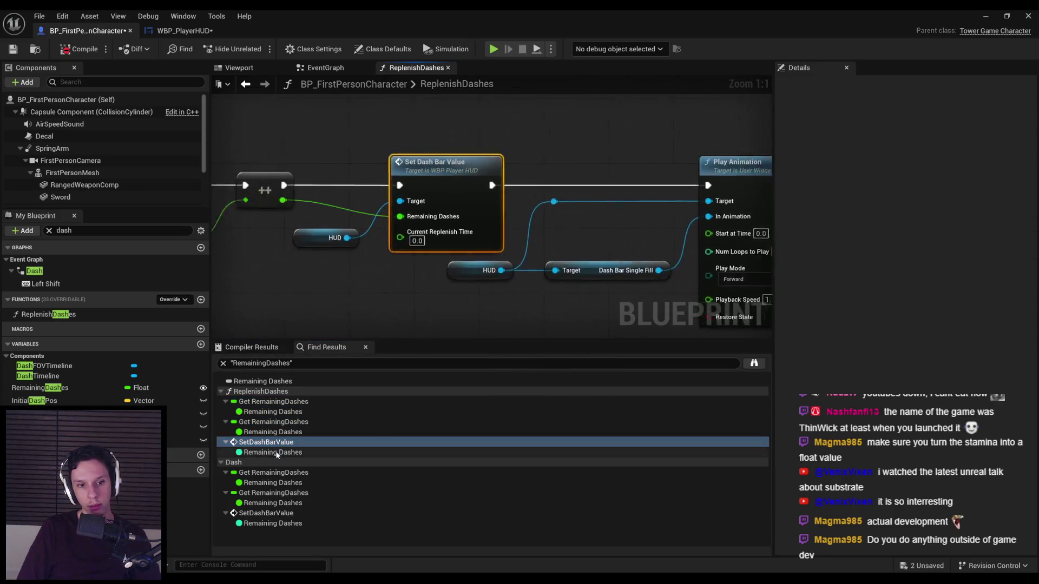
{"action": "left_click", "coordinate": [275, 474]}
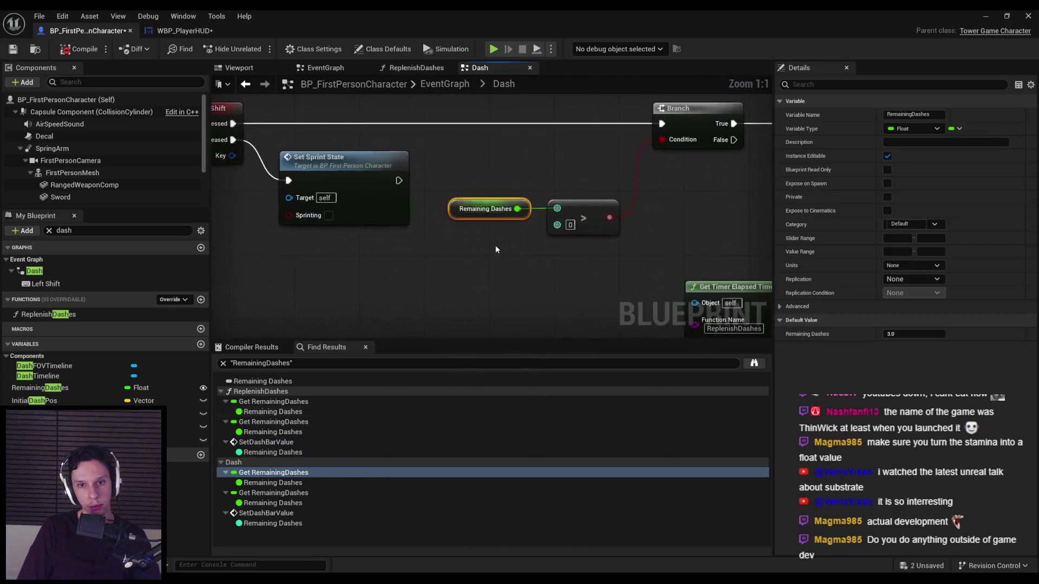
{"action": "scroll", "coordinate": [546, 239], "scroll_direction": "down", "scroll_amount": 1}
{"action": "left_click_drag", "start_coordinate": [521, 210], "coordinate": [549, 239]}
{"action": "type", "text": ">"}
{"action": "left_click", "coordinate": [589, 301]}
{"action": "scroll", "coordinate": [589, 301], "scroll_direction": "up", "scroll_amount": 1}
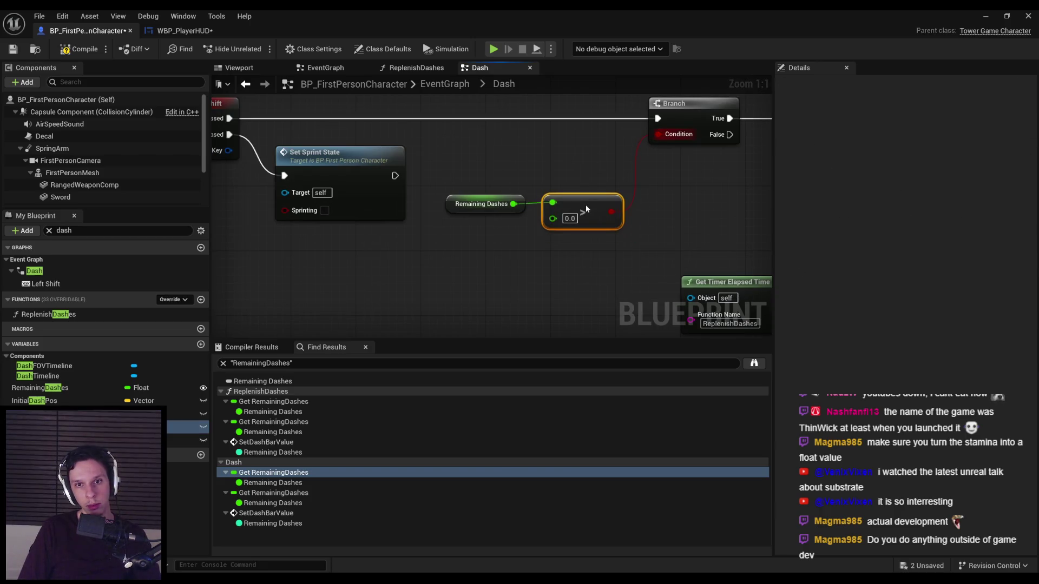
{"action": "left_click", "coordinate": [527, 239]}
Replace the broken decrement with a float decrement of Remaining Dashes feeding Set Dash Bar Value.
{"action": "left_click", "coordinate": [279, 493]}
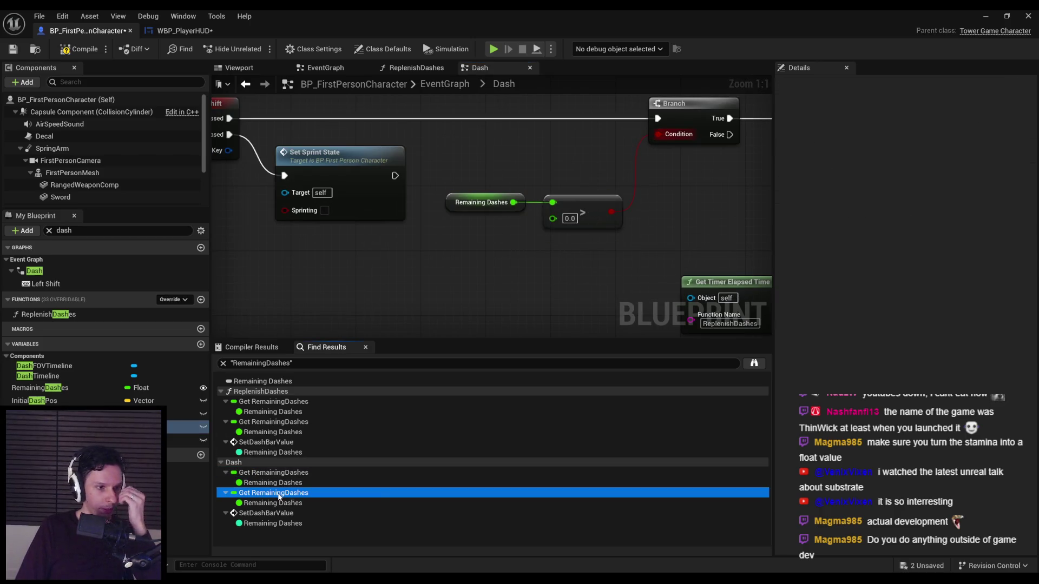
{"action": "double_click", "coordinate": [279, 493]}
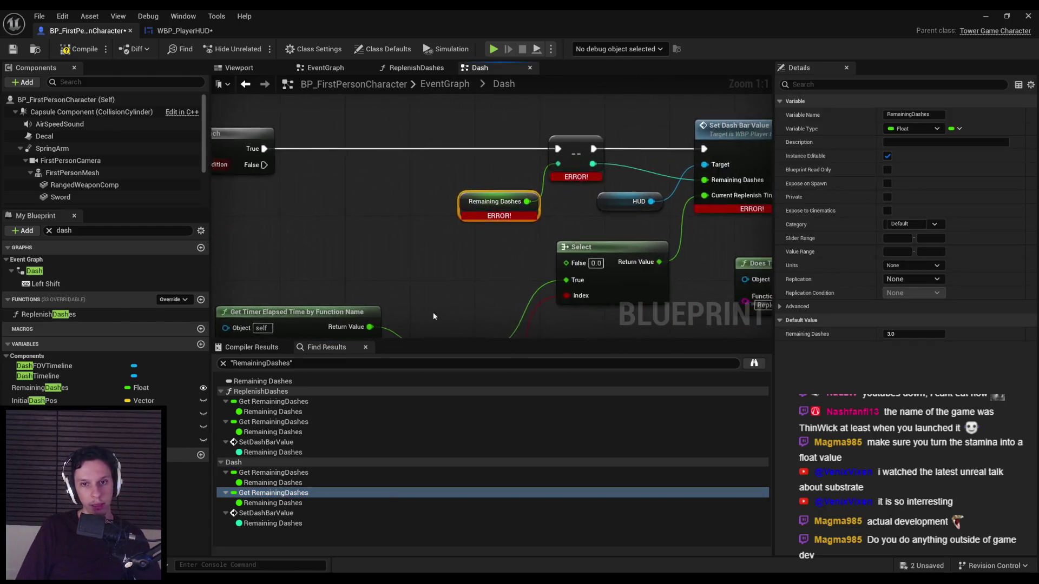
{"action": "scroll", "coordinate": [416, 277], "scroll_direction": "down", "scroll_amount": 1}
{"action": "scroll", "coordinate": [449, 244], "scroll_direction": "up", "scroll_amount": 1}
{"action": "type", "text": "de"}
{"action": "mouse_move", "coordinate": [476, 240]}
{"action": "left_mouse_down"}
{"action": "mouse_move", "coordinate": [510, 243]}
{"action": "mouse_move", "coordinate": [259, 199]}
{"action": "mouse_move", "coordinate": [281, 188]}
{"action": "left_mouse_up"}
{"action": "type", "text": "l"}
{"action": "key", "text": "Return"}
{"action": "mouse_move", "coordinate": [617, 253]}
{"action": "left_mouse_down"}
{"action": "mouse_move", "coordinate": [704, 194]}
{"action": "mouse_move", "coordinate": [706, 202]}
{"action": "left_mouse_up"}
{"action": "left_click", "coordinate": [593, 193]}
{"action": "key", "text": "Delete"}
{"action": "left_click_drag", "start_coordinate": [607, 257], "coordinate": [598, 193]}
{"action": "left_click", "coordinate": [597, 247]}
Review the Dash graph's Set Dash Bar Value reference and close the Blueprint editor.
{"action": "left_click_drag", "start_coordinate": [597, 247], "coordinate": [397, 233]}
{"action": "scroll", "coordinate": [396, 234], "scroll_direction": "down", "scroll_amount": 2}
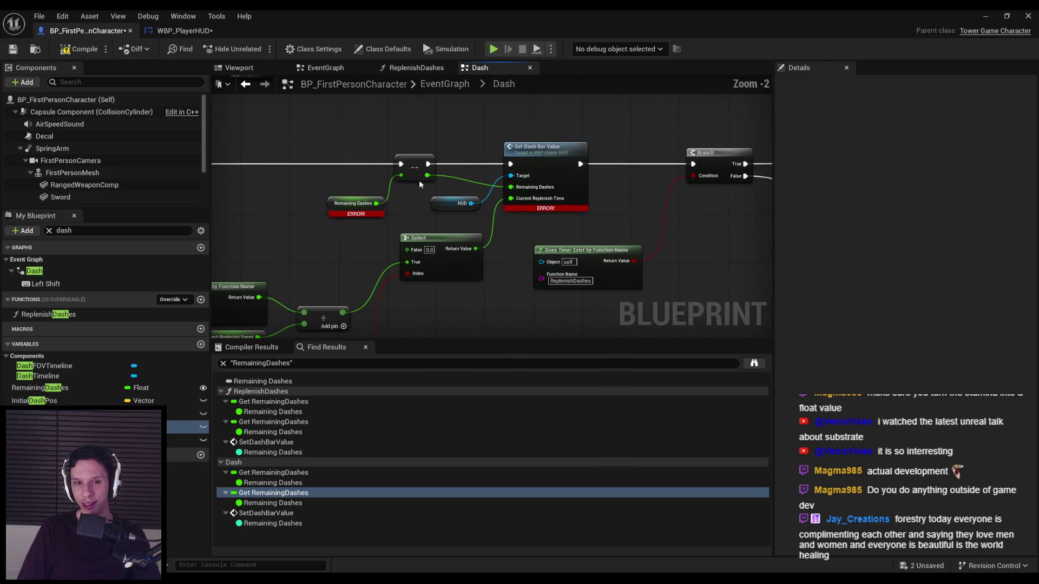
{"action": "left_click", "coordinate": [428, 323]}
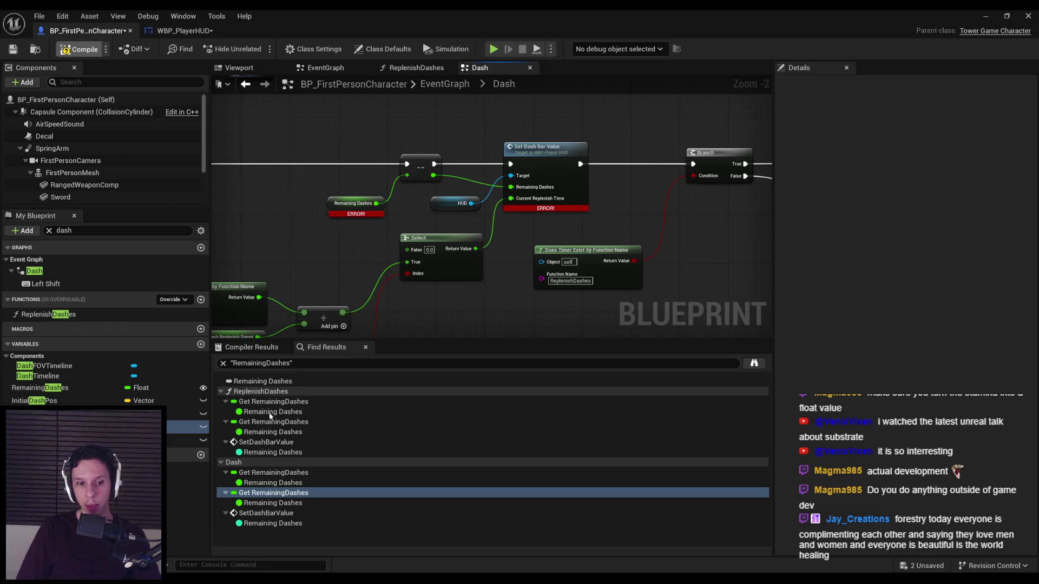
{"action": "left_click", "coordinate": [265, 513]}
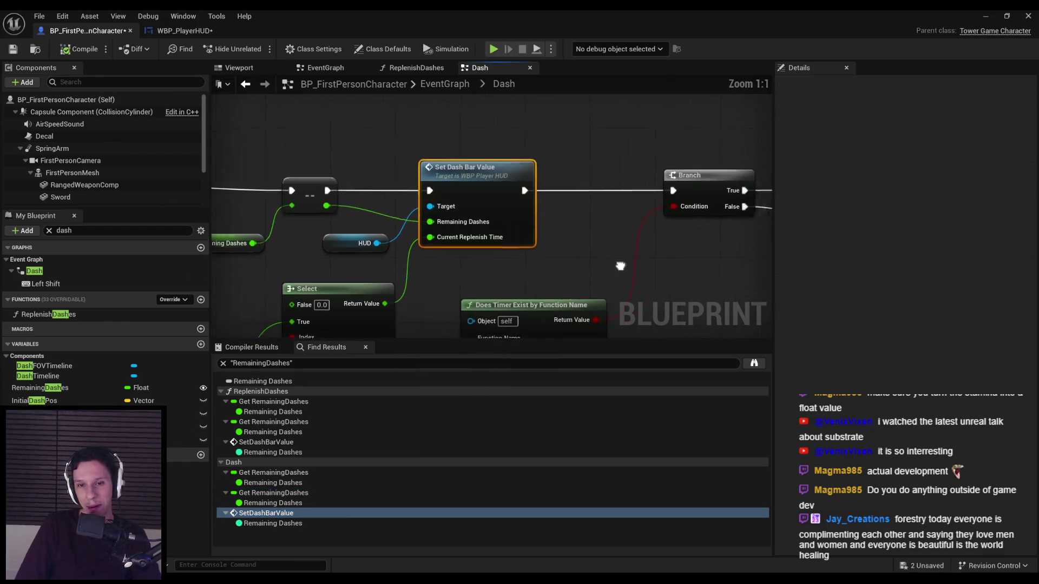
{"action": "scroll", "coordinate": [631, 268], "scroll_direction": "down", "scroll_amount": 3}
{"action": "left_click", "coordinate": [1027, 16]}
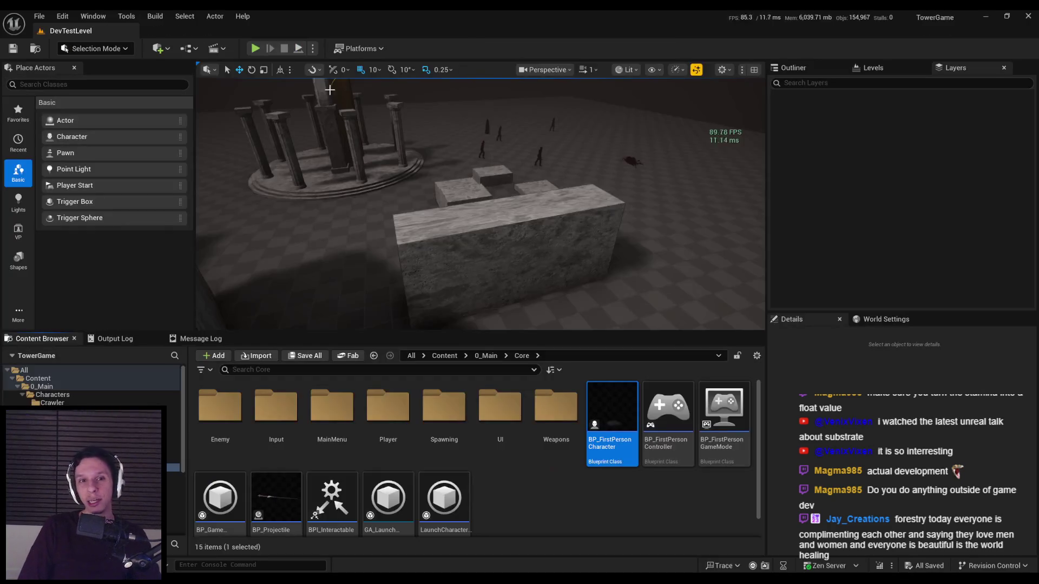
Play in editor and wall-run across the stone walls and marble blocks into the arena.
{"action": "left_click", "coordinate": [256, 49]}
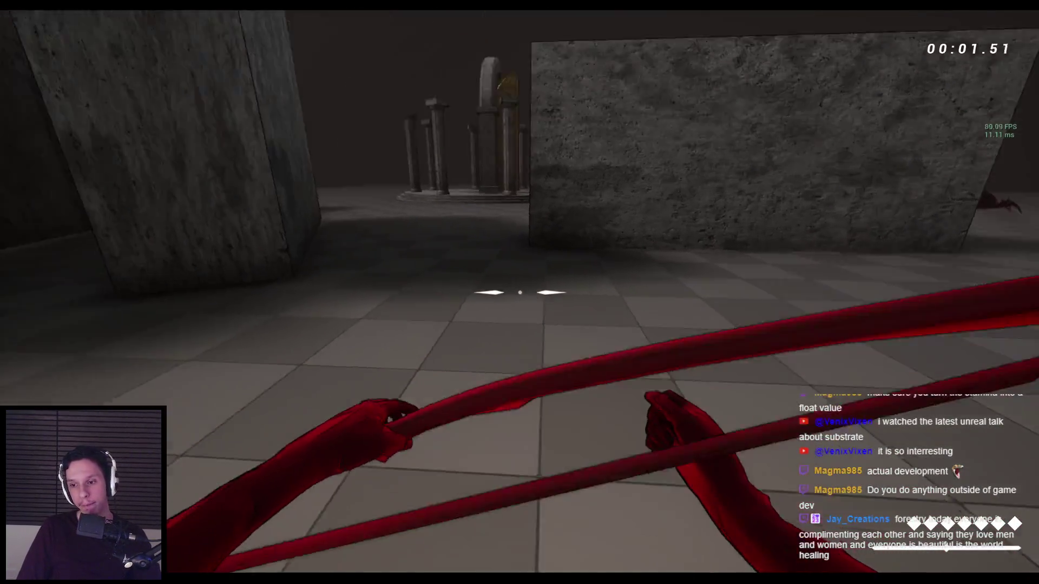
{"action": "key", "text": "w"}
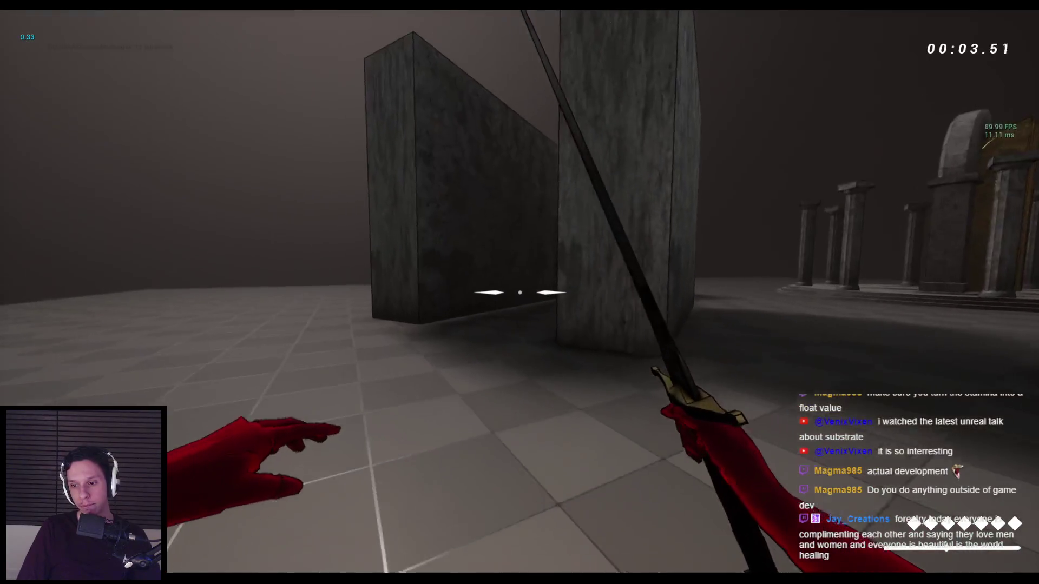
{"action": "key", "text": "space"}
{"action": "key", "text": "space"}
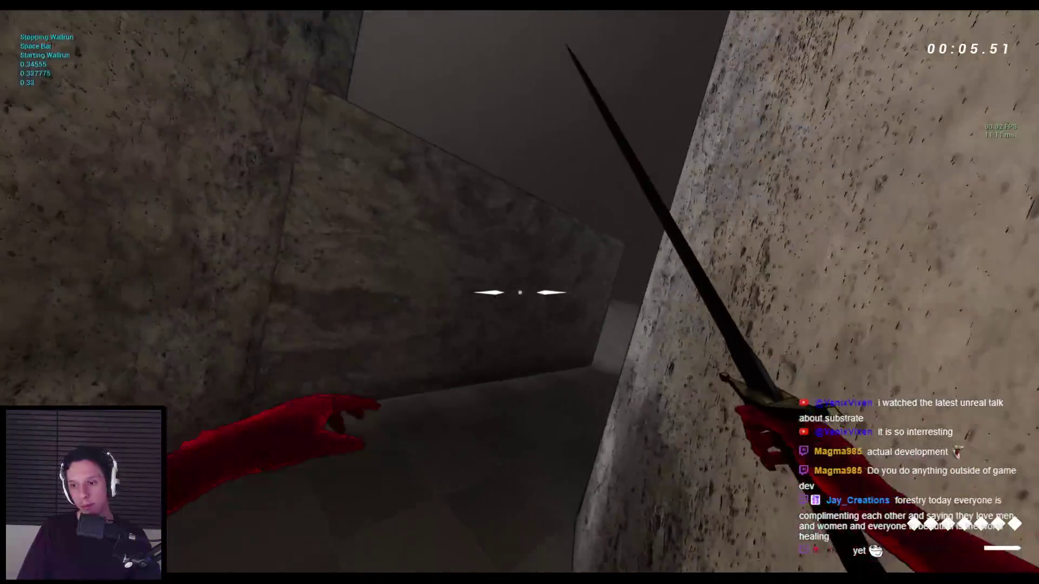
{"action": "key", "text": "space"}
{"action": "key", "text": "space"}
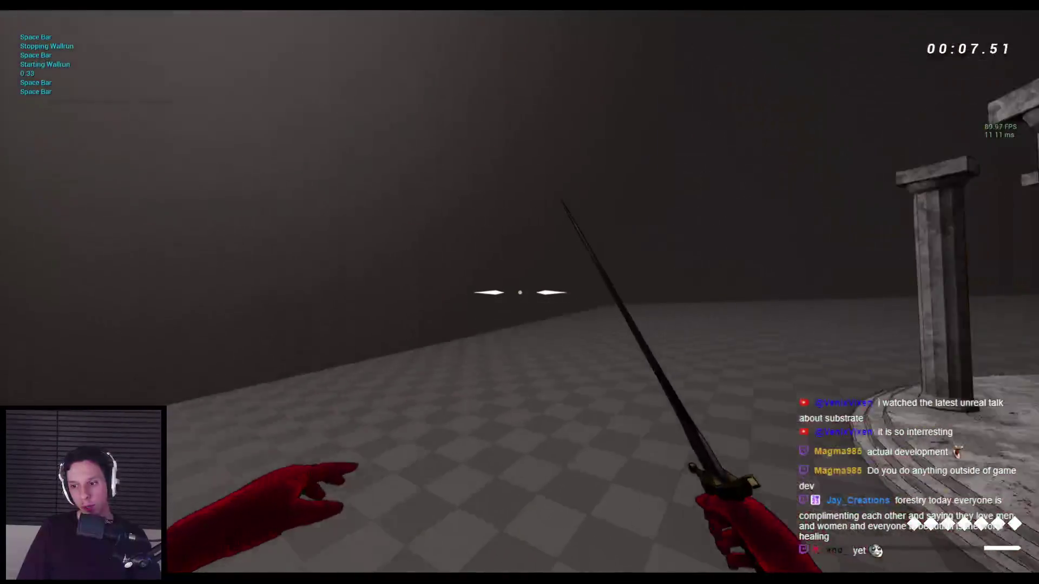
{"action": "key", "text": "space"}
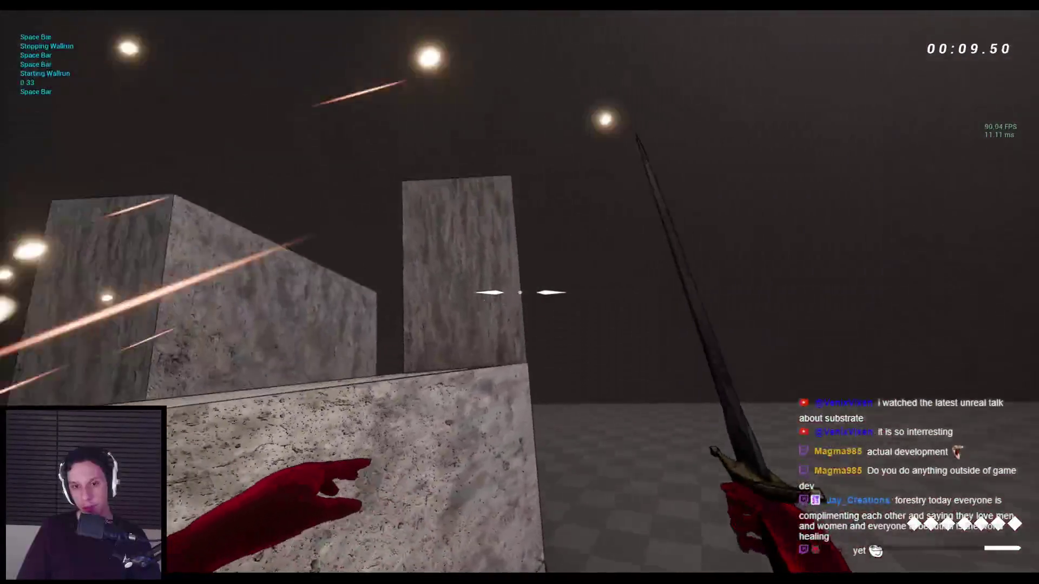
{"action": "key", "text": "space"}
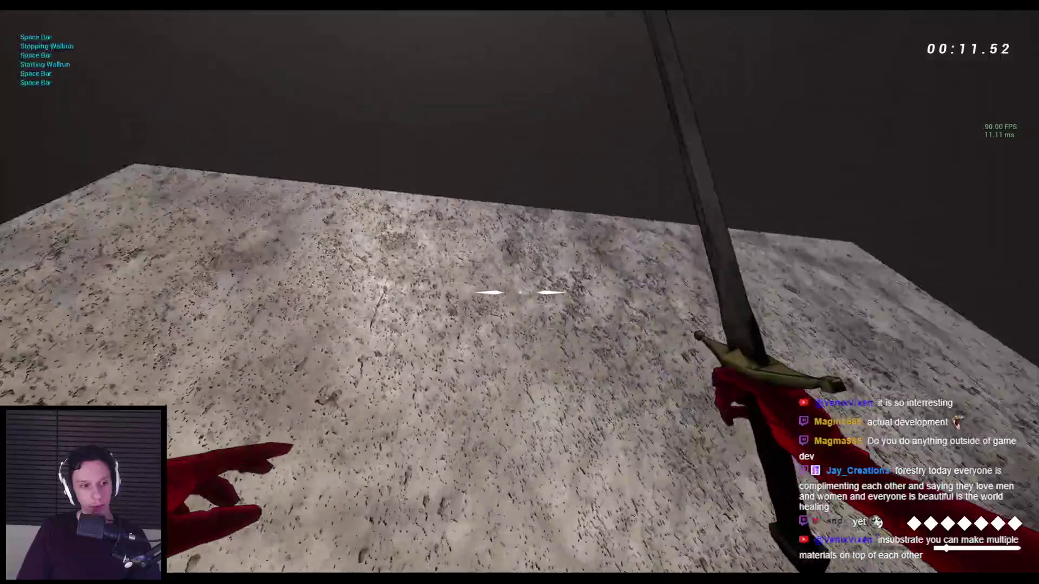
{"action": "key", "text": "space"}
{"action": "key", "text": "space"}
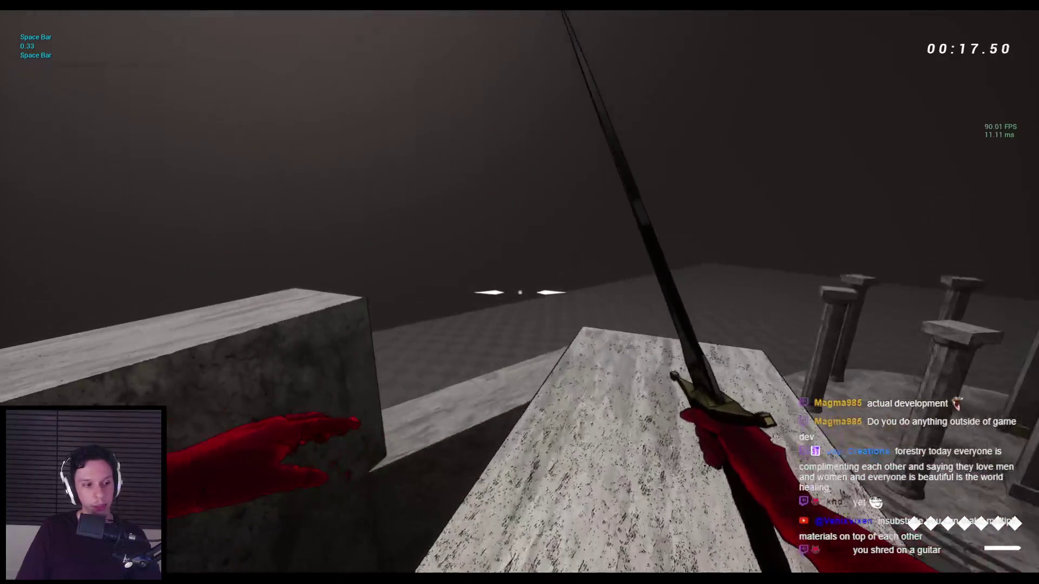
{"action": "key", "text": "space"}
{"action": "key", "text": "space"}
{"action": "key", "text": "space"}
{"action": "key", "text": "space"}
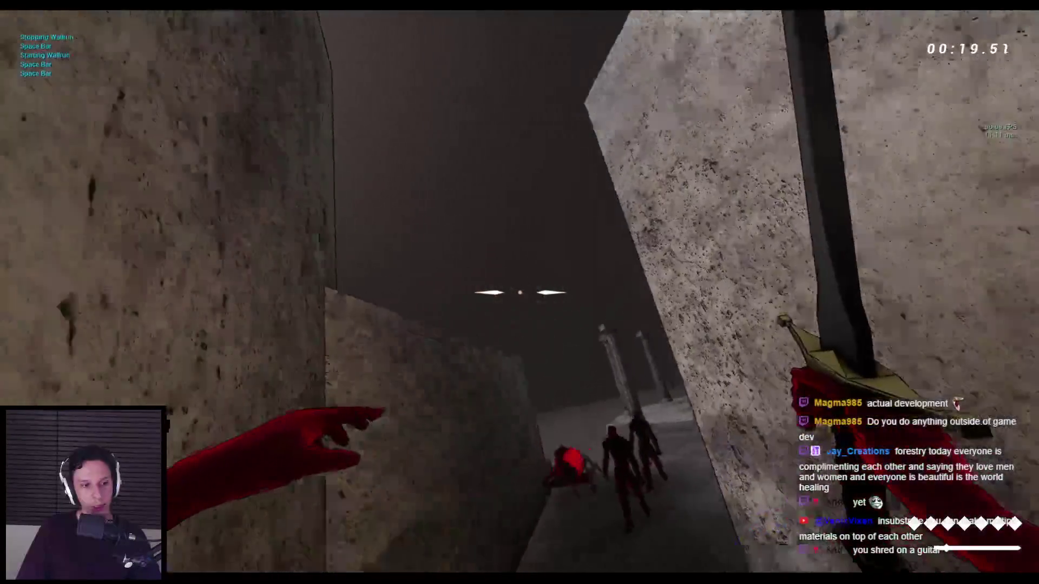
{"action": "key", "text": "space"}
{"action": "key", "text": "space"}
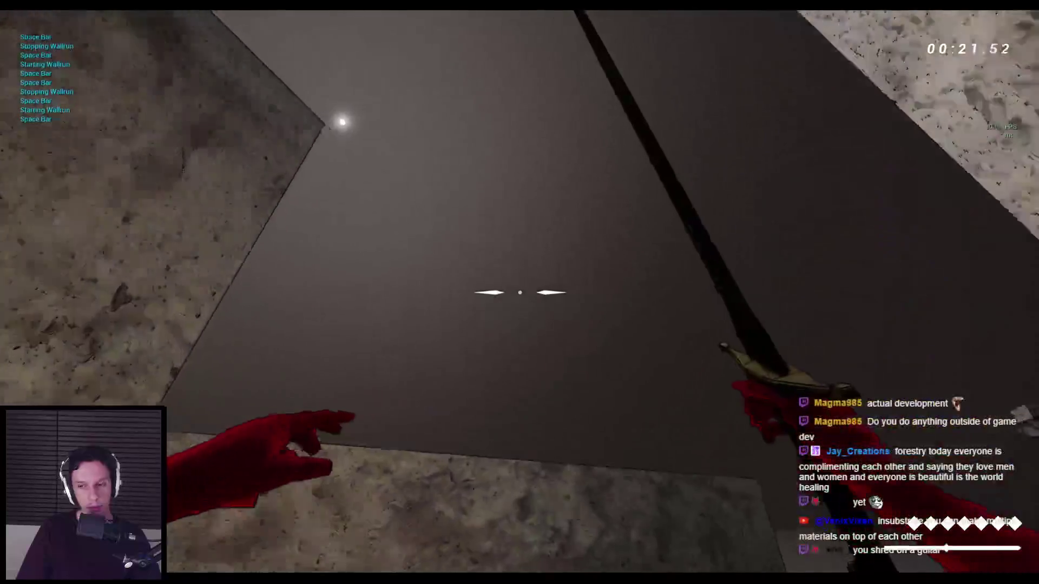
{"action": "key", "text": "space"}
{"action": "key", "text": "space"}
{"action": "key", "text": "space"}
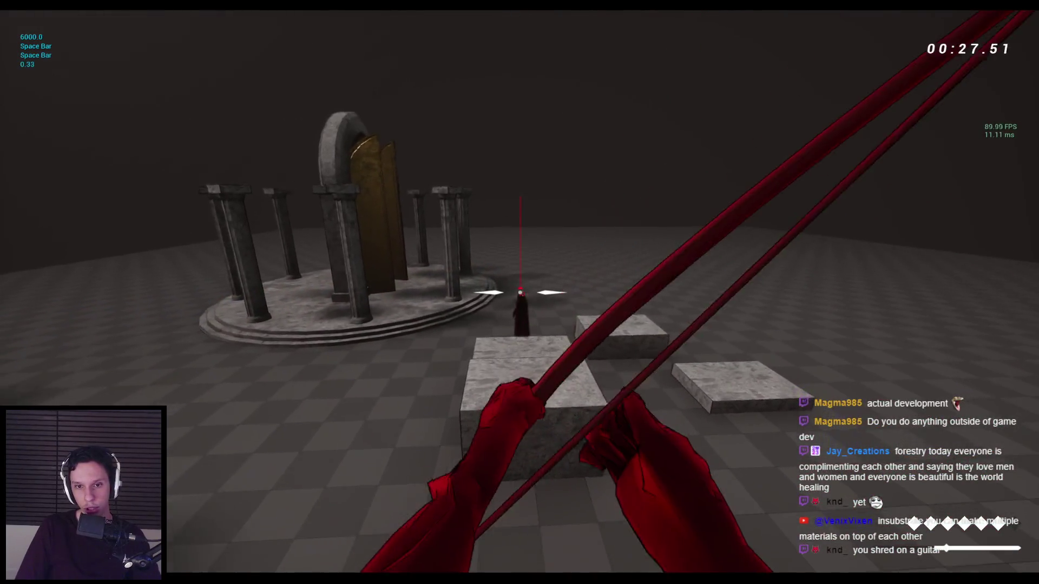
Dash and attack enemies in the arena, wall-run over pillars and blocks, then stop play.
{"action": "key", "text": "w"}
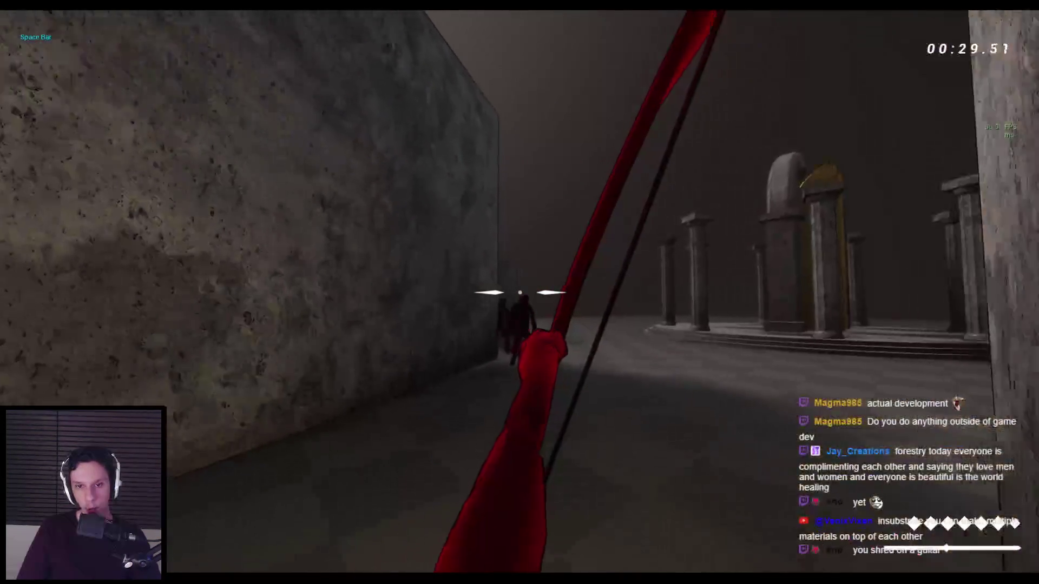
{"action": "left_click", "coordinate": [519, 292]}
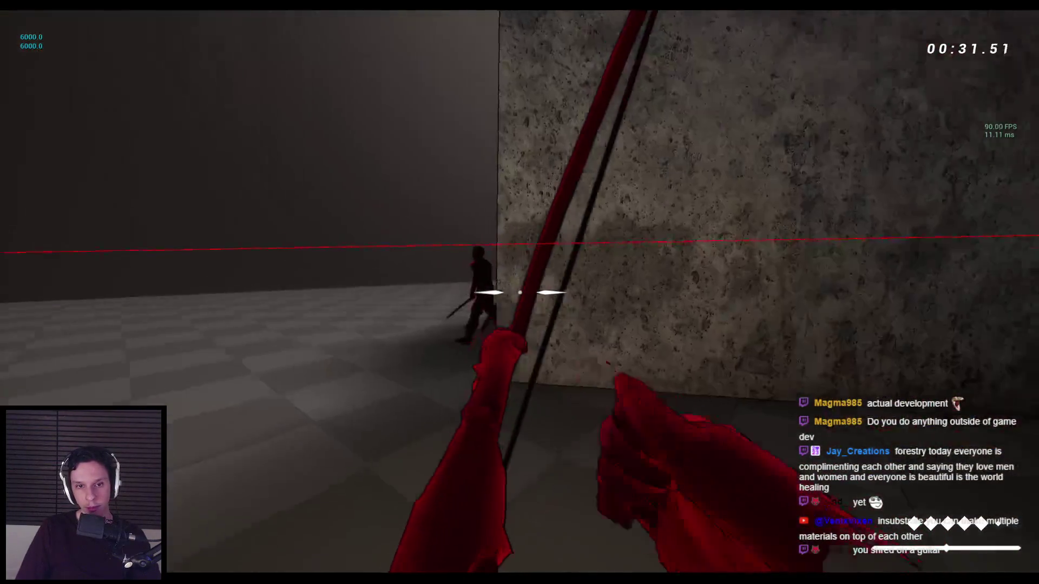
{"action": "key", "text": "w"}
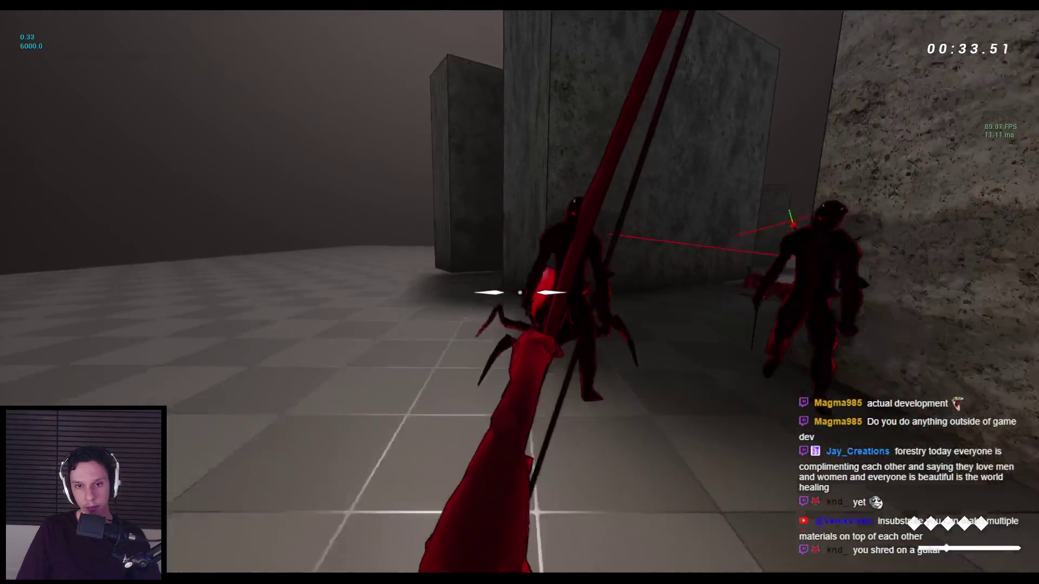
{"action": "left_click", "coordinate": [519, 293]}
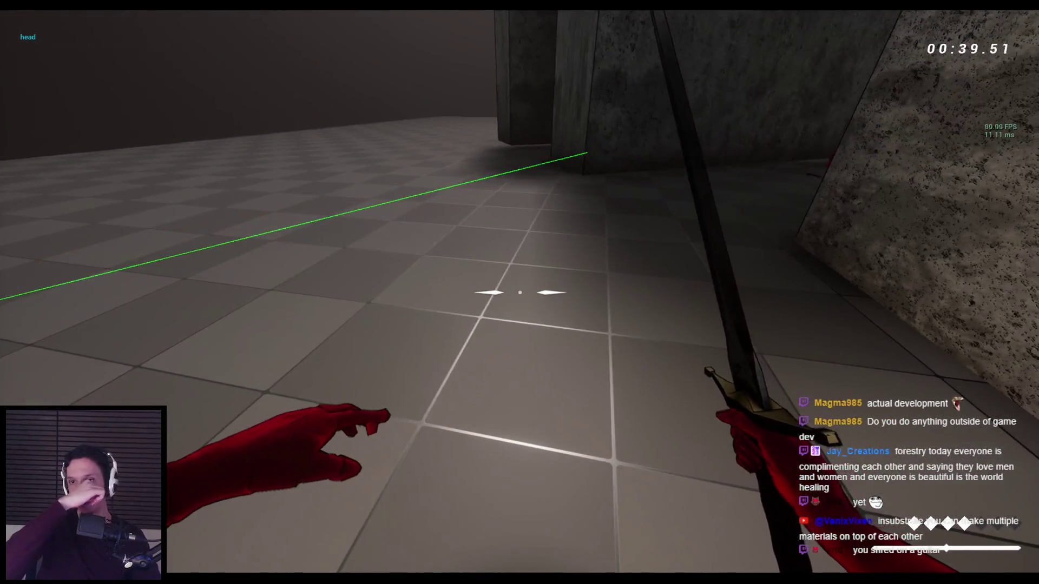
{"action": "key", "text": "space"}
{"action": "key", "text": "space"}
{"action": "key", "text": "space"}
{"action": "key", "text": "space"}
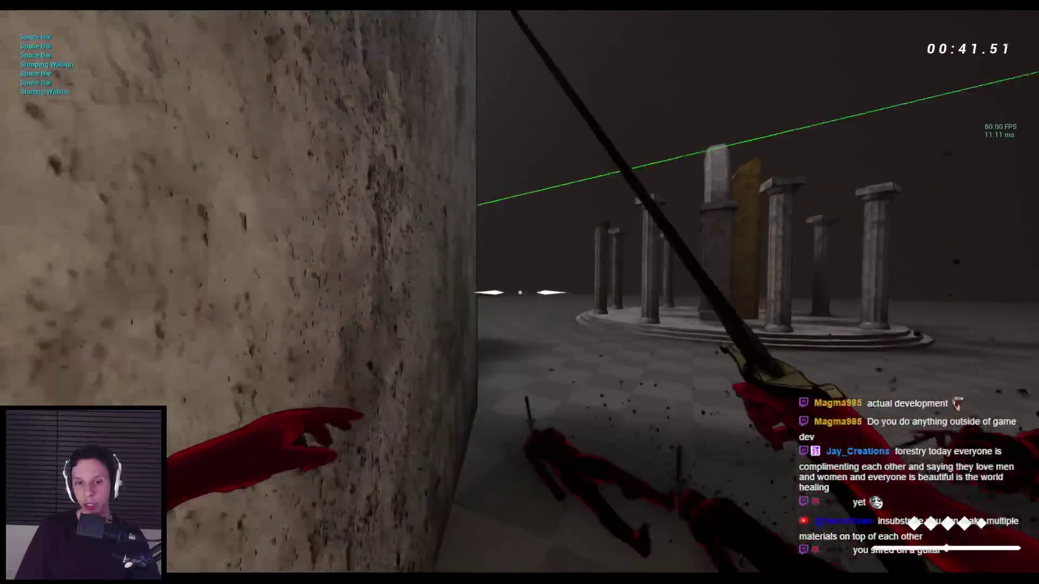
{"action": "key", "text": "space"}
{"action": "key", "text": "space"}
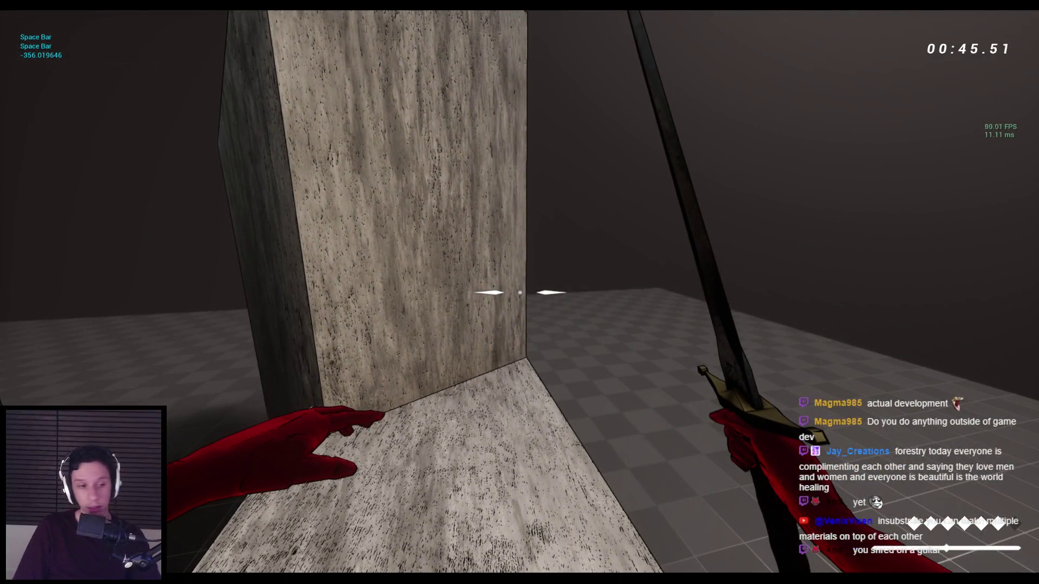
{"action": "key", "text": "space"}
{"action": "key", "text": "space"}
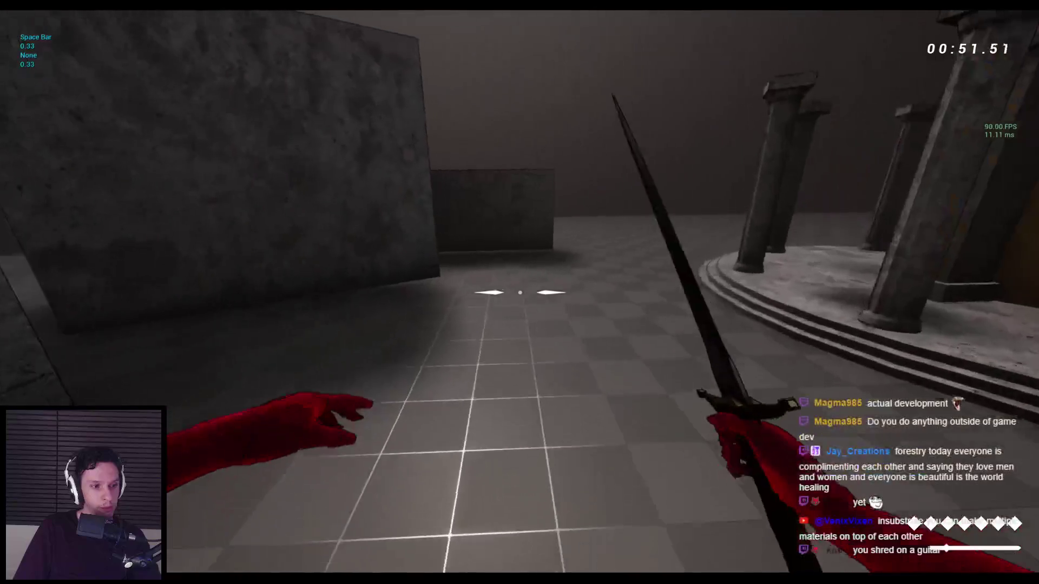
{"action": "key", "text": "space"}
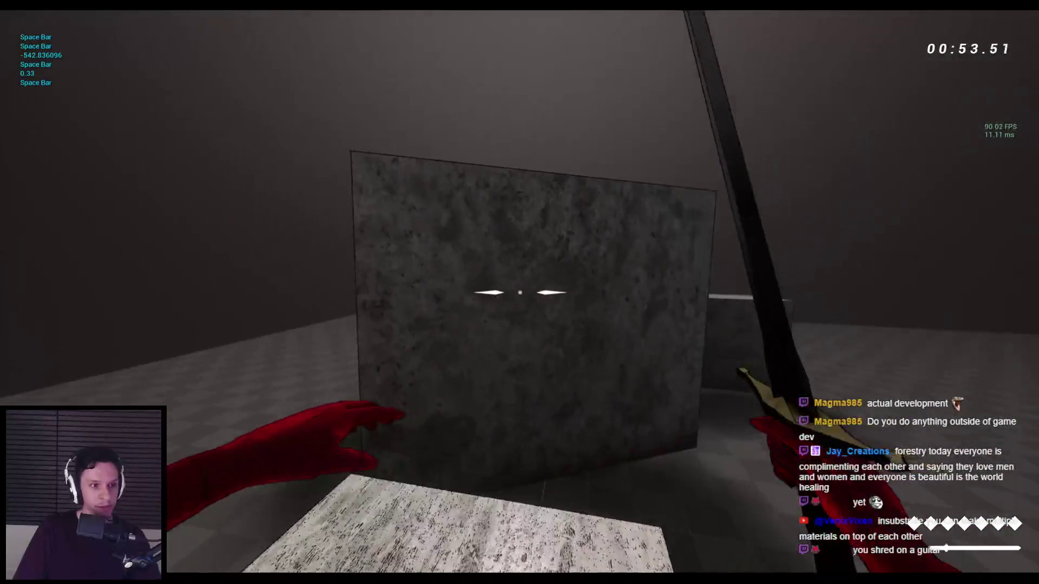
{"action": "key", "text": "space"}
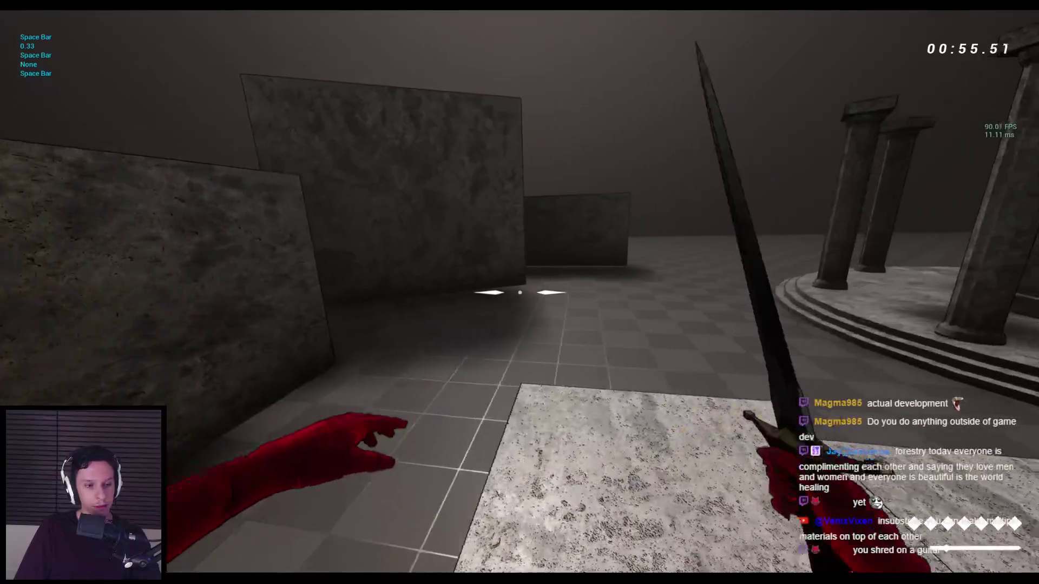
{"action": "key", "text": "Escape"}
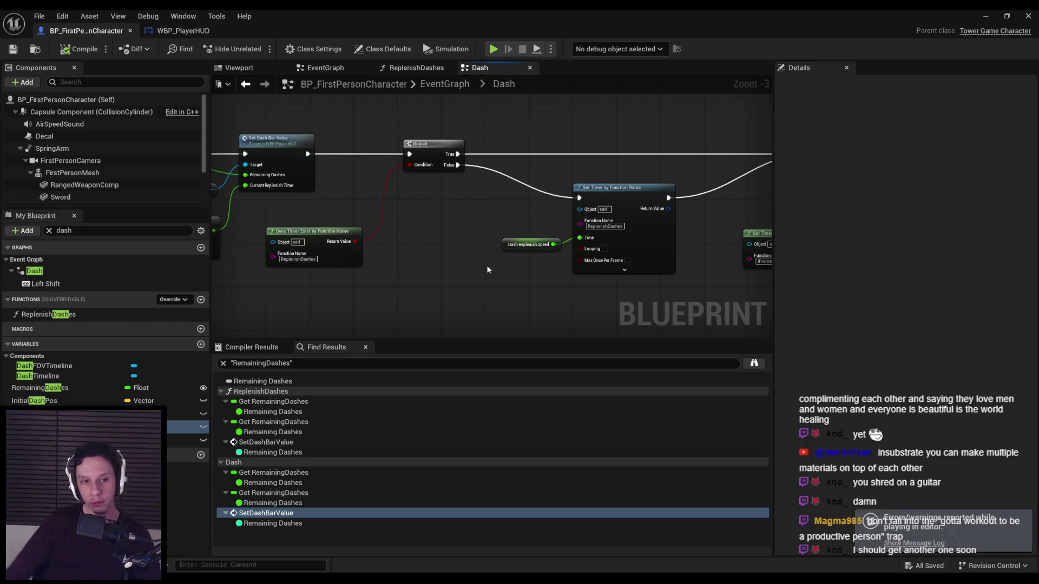
Clear the RemainingDashes search, realign the Does Timer Exist and Branch nodes, and compile and save.
{"action": "left_click", "coordinate": [222, 363]}
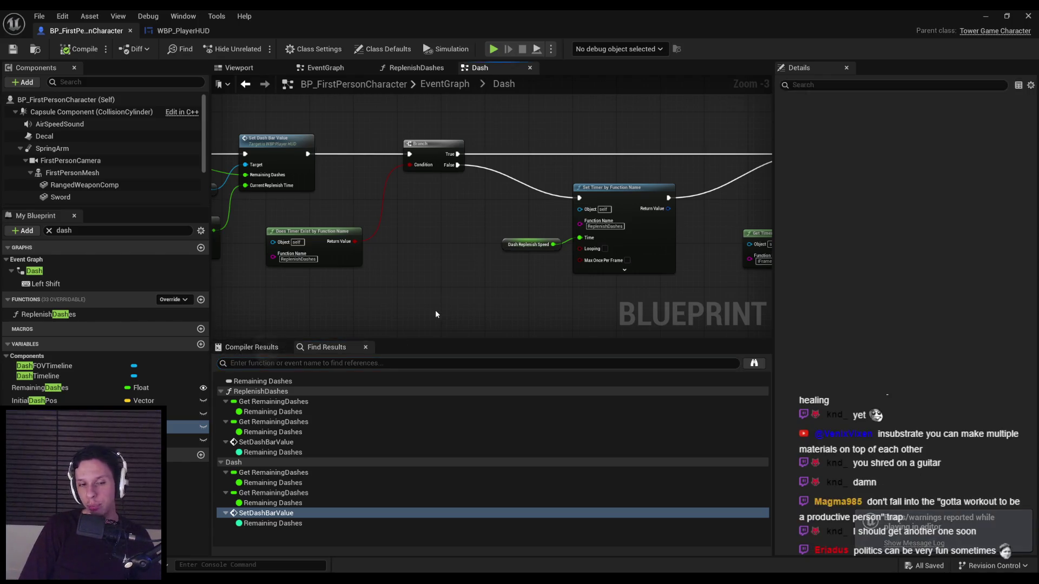
{"action": "left_click", "coordinate": [528, 244]}
{"action": "scroll", "coordinate": [587, 280], "scroll_direction": "up", "scroll_amount": 4}
{"action": "mouse_move", "coordinate": [530, 281]}
{"action": "left_mouse_down"}
{"action": "mouse_move", "coordinate": [647, 215]}
{"action": "mouse_move", "coordinate": [547, 238]}
{"action": "mouse_move", "coordinate": [569, 225]}
{"action": "mouse_move", "coordinate": [551, 228]}
{"action": "left_mouse_up"}
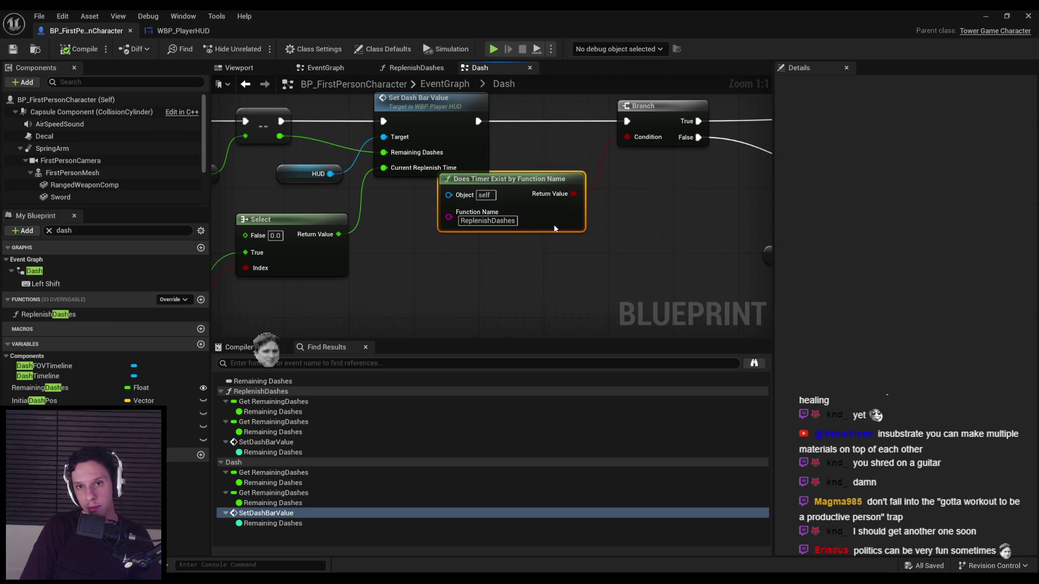
{"action": "scroll", "coordinate": [551, 227], "scroll_direction": "down", "scroll_amount": 10}
{"action": "scroll", "coordinate": [374, 239], "scroll_direction": "down", "scroll_amount": 2}
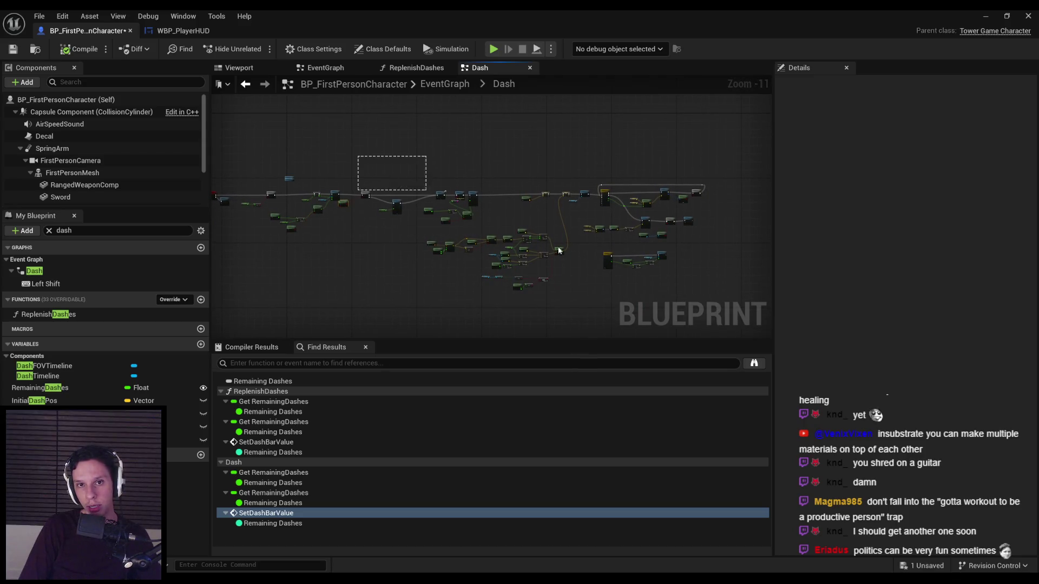
{"action": "scroll", "coordinate": [515, 234], "scroll_direction": "up", "scroll_amount": 12}
{"action": "left_click_drag", "start_coordinate": [541, 182], "coordinate": [549, 182]}
{"action": "left_click_drag", "start_coordinate": [469, 270], "coordinate": [479, 246]}
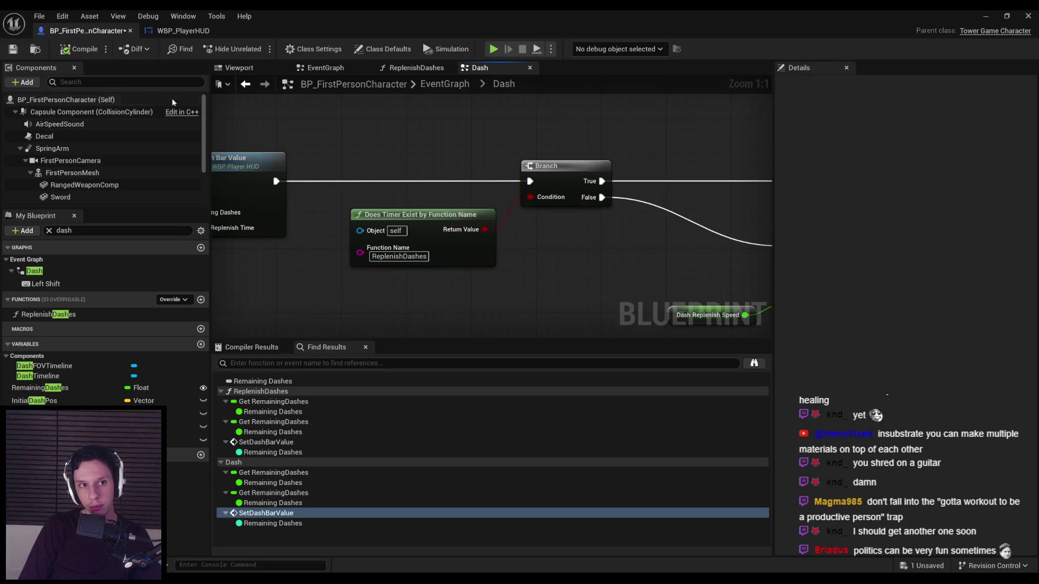
{"action": "left_click", "coordinate": [81, 51]}
Shift the Set Timer and Dash Replenish Speed nodes left and the downstream sound and timer nodes right.
{"action": "scroll", "coordinate": [366, 202], "scroll_direction": "down", "scroll_amount": 5}
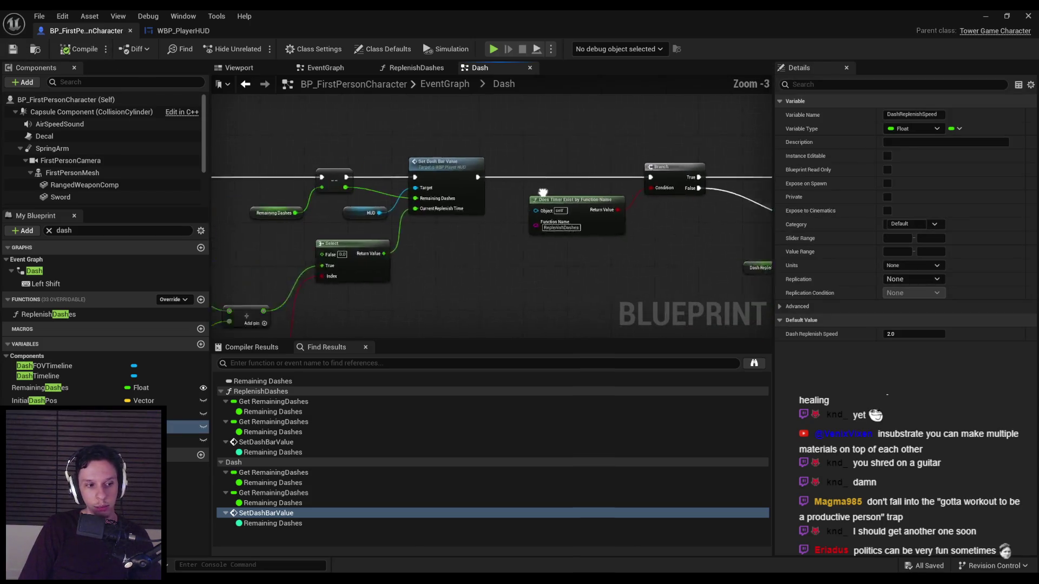
{"action": "scroll", "coordinate": [473, 255], "scroll_direction": "up", "scroll_amount": 3}
{"action": "scroll", "coordinate": [548, 309], "scroll_direction": "down", "scroll_amount": 2}
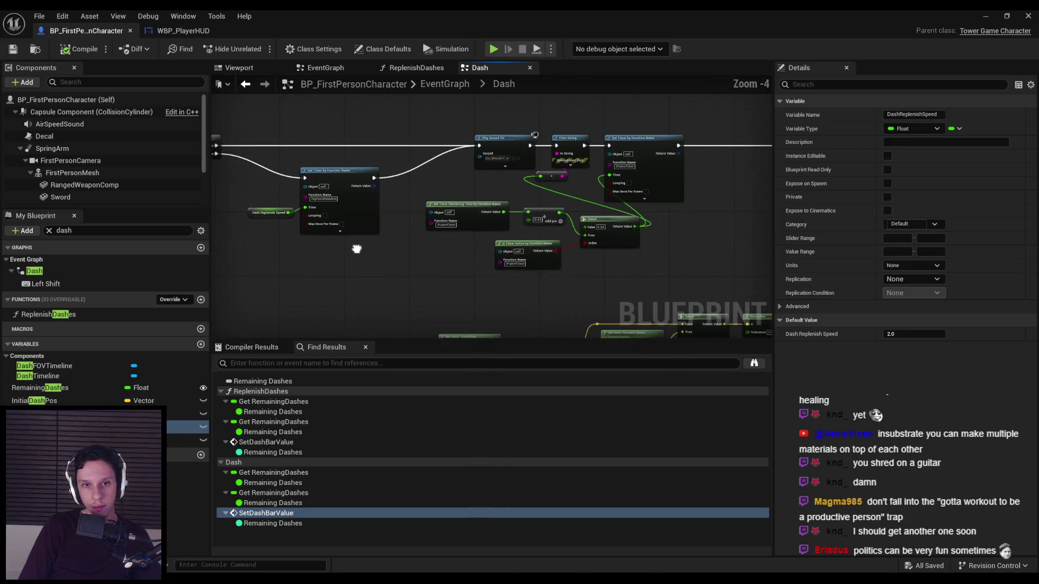
{"action": "scroll", "coordinate": [548, 309], "scroll_direction": "up", "scroll_amount": 4}
{"action": "left_click_drag", "start_coordinate": [548, 309], "coordinate": [433, 222]}
{"action": "left_click_drag", "start_coordinate": [616, 312], "coordinate": [549, 307]}
{"action": "scroll", "coordinate": [353, 213], "scroll_direction": "down", "scroll_amount": 11}
{"action": "left_click_drag", "start_coordinate": [305, 97], "coordinate": [715, 324]}
{"action": "scroll", "coordinate": [616, 209], "scroll_direction": "up", "scroll_amount": 8}
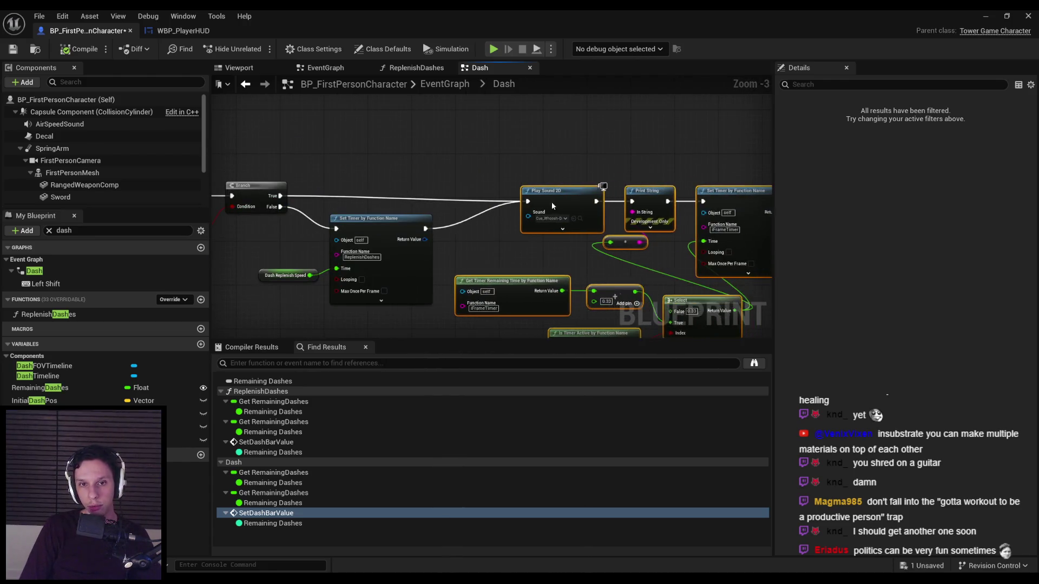
{"action": "left_click_drag", "start_coordinate": [547, 199], "coordinate": [551, 200]}
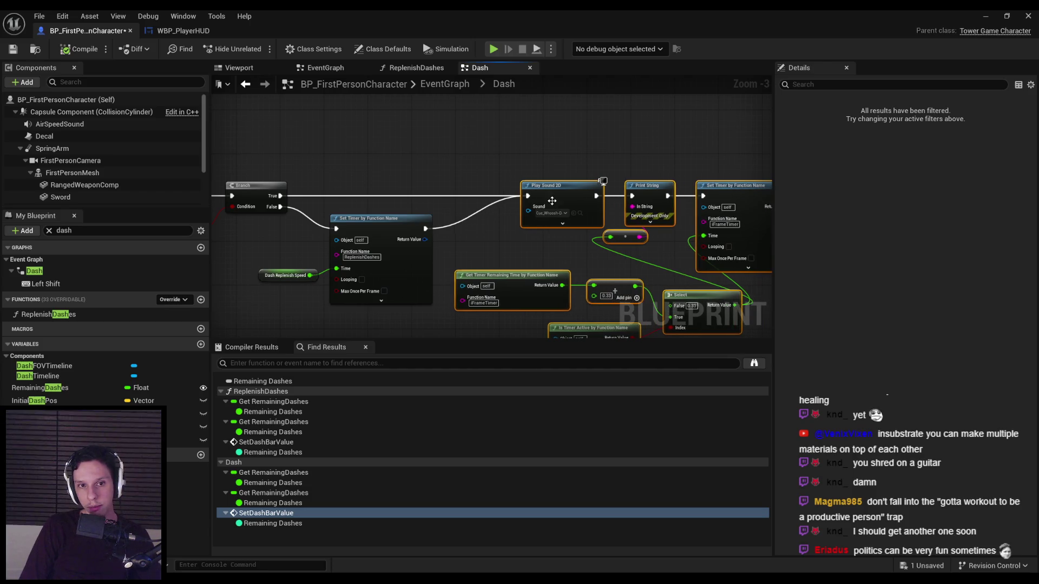
{"action": "left_click", "coordinate": [518, 242]}
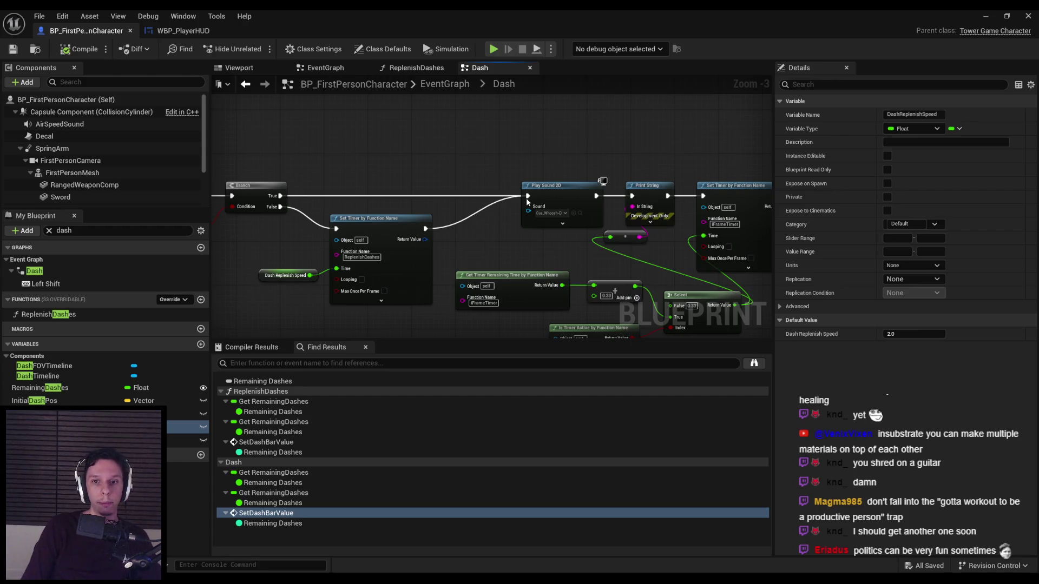
Review the Get Timer Remaining, Add, Select and Is Timer Active nodes and enlarge the graph area.
{"action": "scroll", "coordinate": [424, 183], "scroll_direction": "up", "scroll_amount": 1}
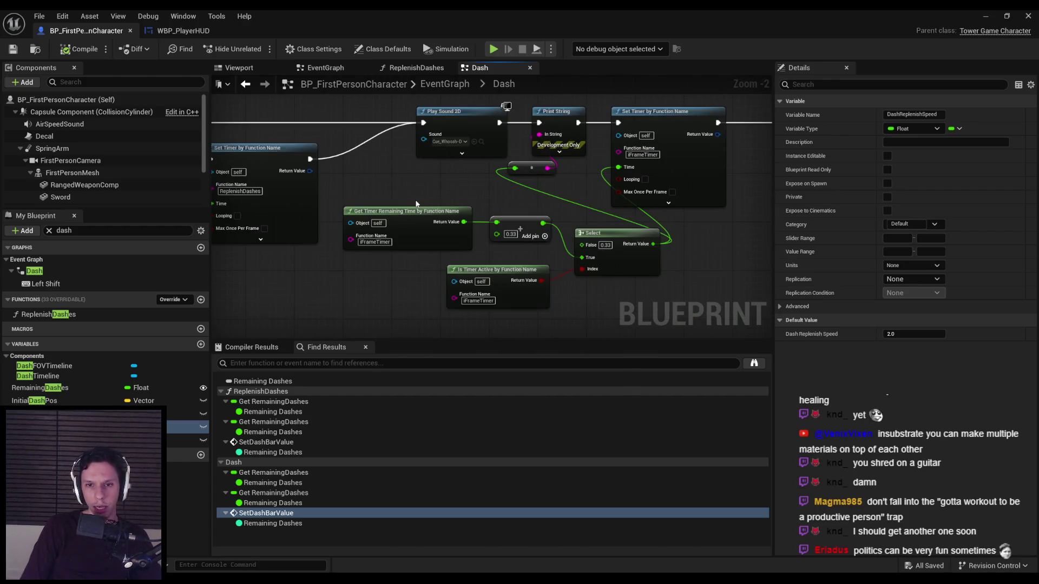
{"action": "mouse_move", "coordinate": [415, 204]}
{"action": "left_mouse_down"}
{"action": "mouse_move", "coordinate": [585, 281]}
{"action": "mouse_move", "coordinate": [596, 306]}
{"action": "mouse_move", "coordinate": [420, 231]}
{"action": "left_mouse_up"}
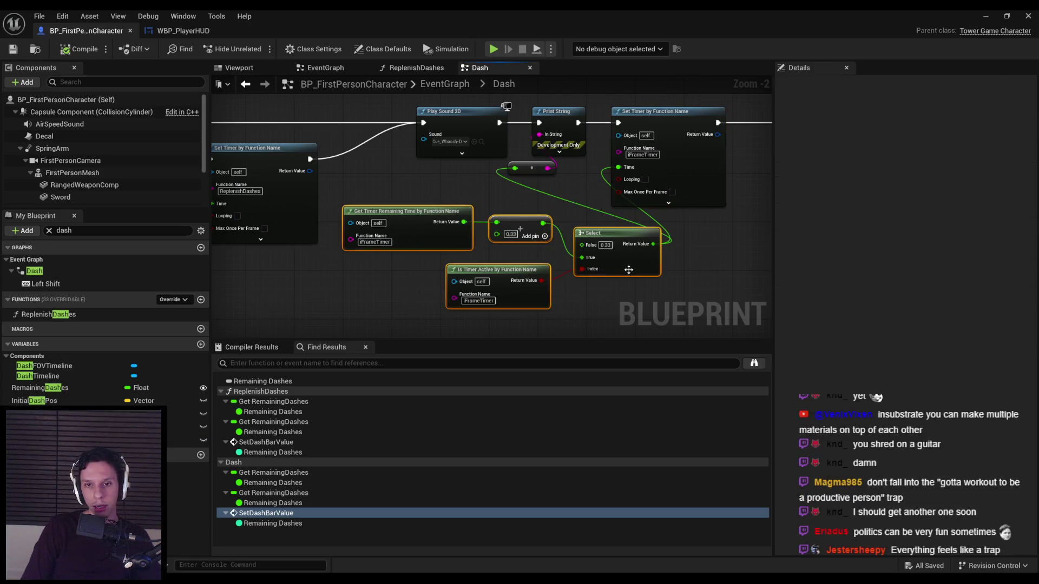
{"action": "left_click", "coordinate": [590, 286]}
{"action": "scroll", "coordinate": [407, 176], "scroll_direction": "down", "scroll_amount": 1}
{"action": "mouse_move", "coordinate": [407, 176]}
{"action": "left_mouse_down"}
{"action": "mouse_move", "coordinate": [558, 205]}
{"action": "mouse_move", "coordinate": [516, 247]}
{"action": "left_mouse_up"}
{"action": "scroll", "coordinate": [517, 246], "scroll_direction": "up", "scroll_amount": 2}
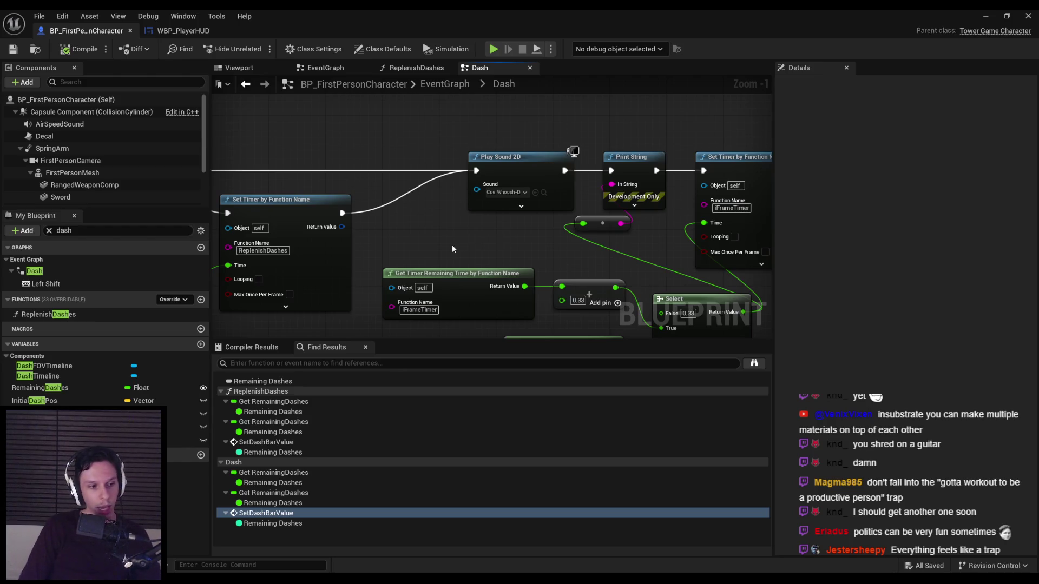
{"action": "scroll", "coordinate": [641, 237], "scroll_direction": "down", "scroll_amount": 2}
{"action": "mouse_move", "coordinate": [464, 233]}
{"action": "left_mouse_down"}
{"action": "mouse_move", "coordinate": [641, 237]}
{"action": "mouse_move", "coordinate": [428, 204]}
{"action": "left_mouse_up"}
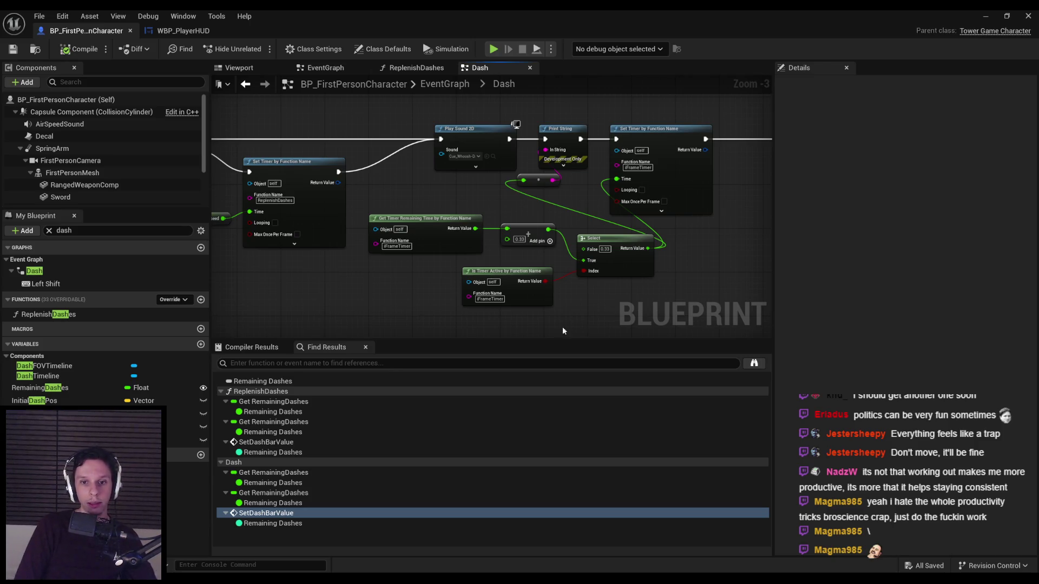
{"action": "left_click_drag", "start_coordinate": [536, 340], "coordinate": [536, 375]}
{"action": "left_click_drag", "start_coordinate": [404, 313], "coordinate": [566, 303]}
{"action": "scroll", "coordinate": [544, 293], "scroll_direction": "up", "scroll_amount": 1}
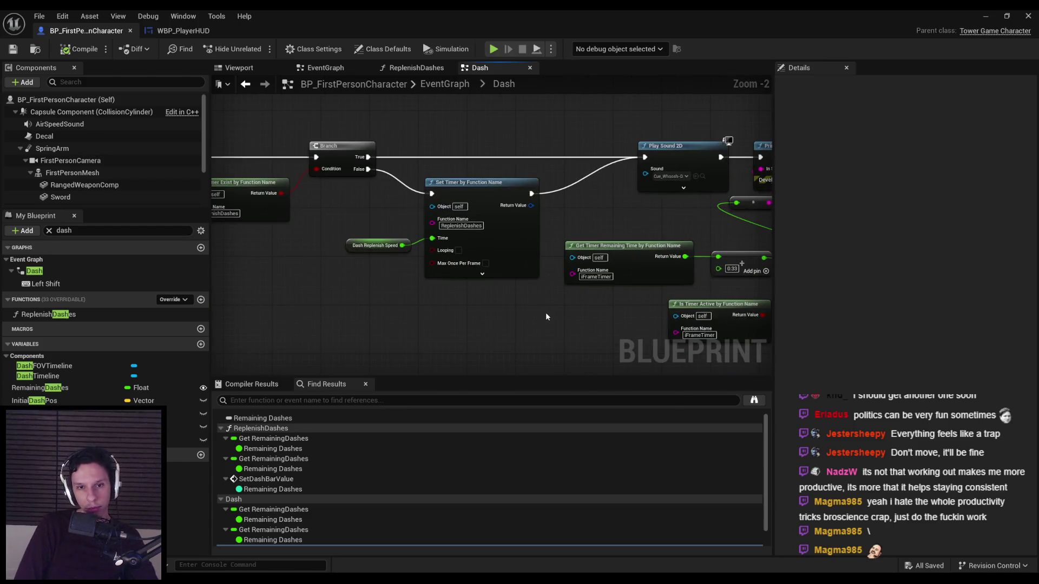
{"action": "scroll", "coordinate": [545, 316], "scroll_direction": "down", "scroll_amount": 1}
{"action": "mouse_move", "coordinate": [464, 292]}
{"action": "left_mouse_down"}
{"action": "mouse_move", "coordinate": [647, 305]}
{"action": "mouse_move", "coordinate": [452, 206]}
{"action": "mouse_move", "coordinate": [670, 304]}
{"action": "mouse_move", "coordinate": [370, 192]}
{"action": "left_mouse_up"}
{"action": "scroll", "coordinate": [525, 234], "scroll_direction": "down", "scroll_amount": 3}
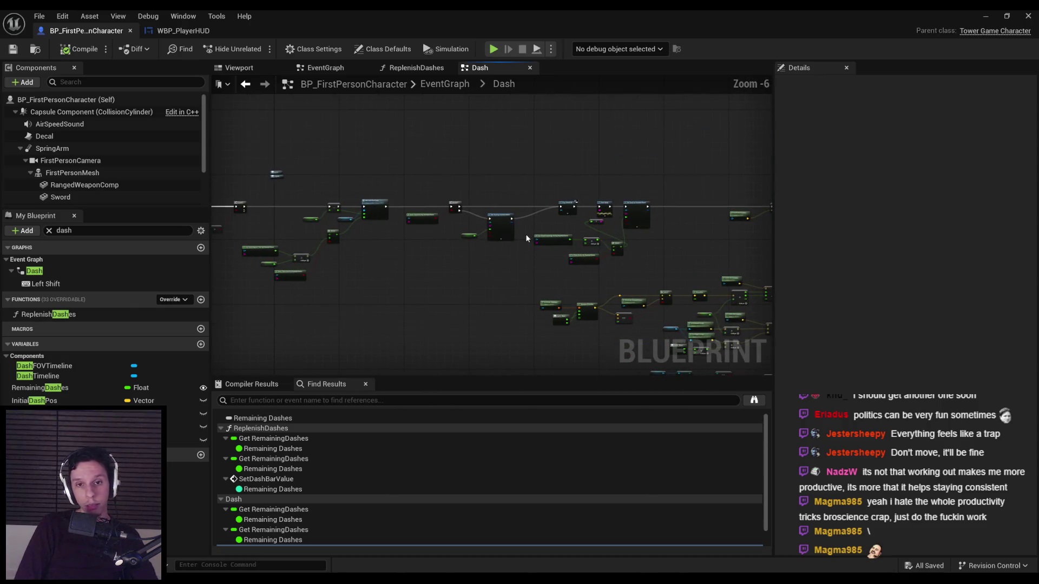
{"action": "scroll", "coordinate": [524, 234], "scroll_direction": "up", "scroll_amount": 4}
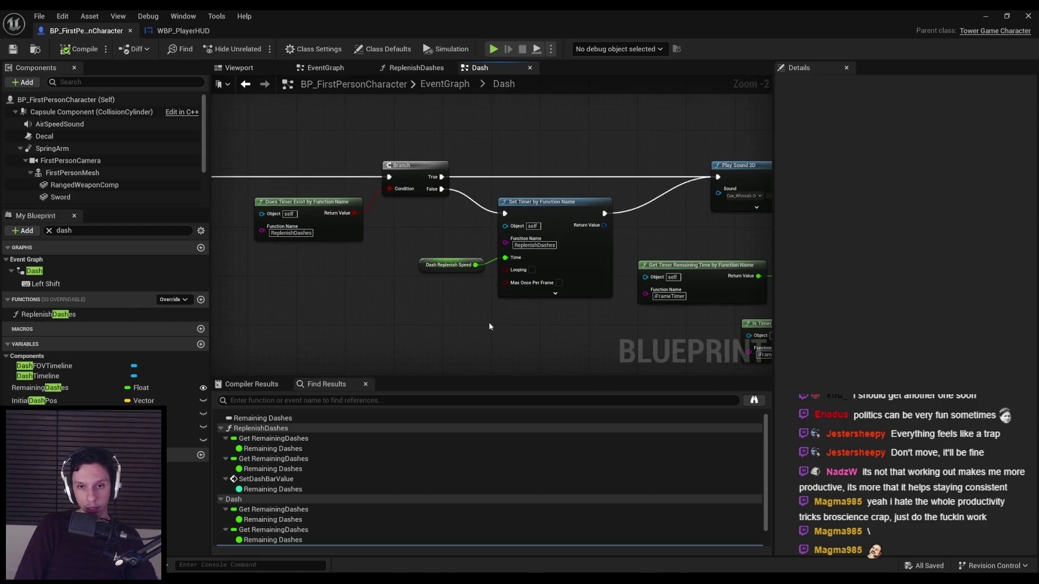
{"action": "scroll", "coordinate": [629, 292], "scroll_direction": "down", "scroll_amount": 2}
{"action": "scroll", "coordinate": [530, 289], "scroll_direction": "up", "scroll_amount": 1}
{"action": "scroll", "coordinate": [596, 314], "scroll_direction": "down", "scroll_amount": 1}
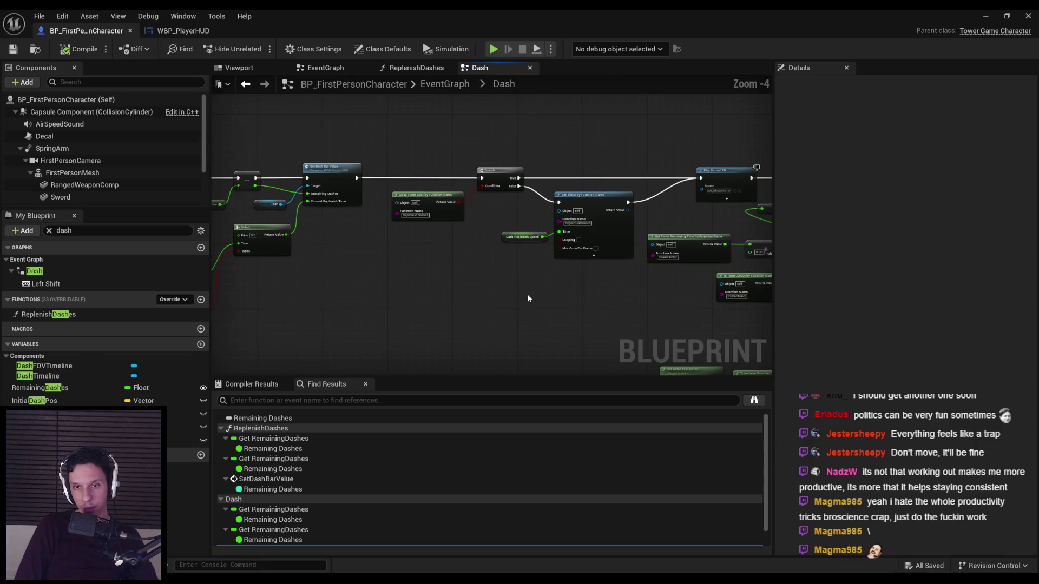
{"action": "scroll", "coordinate": [375, 309], "scroll_direction": "down", "scroll_amount": 2}
{"action": "scroll", "coordinate": [478, 292], "scroll_direction": "up", "scroll_amount": 4}
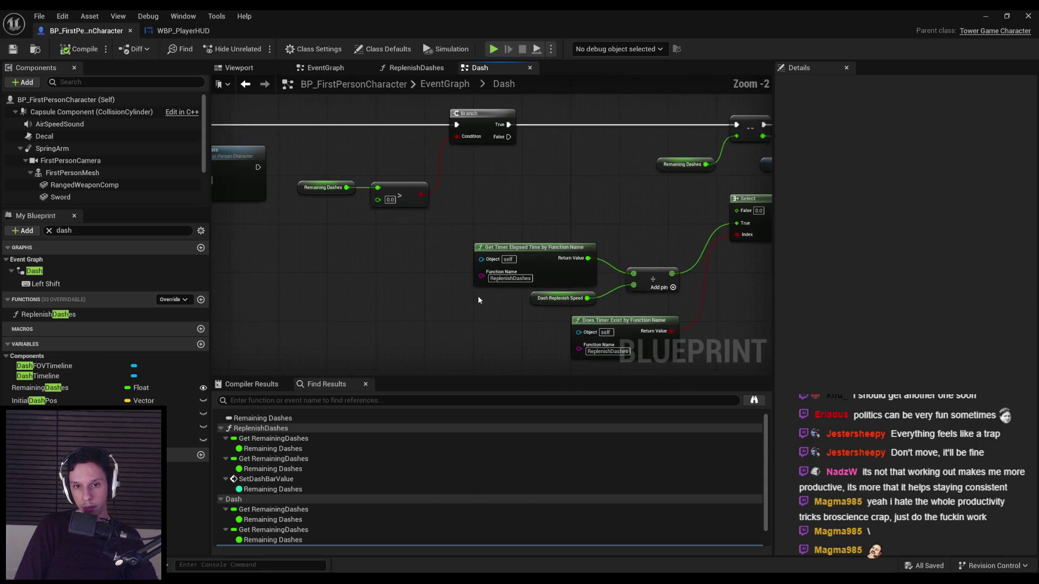
{"action": "scroll", "coordinate": [470, 299], "scroll_direction": "down", "scroll_amount": 1}
{"action": "scroll", "coordinate": [453, 303], "scroll_direction": "down", "scroll_amount": 1}
{"action": "scroll", "coordinate": [480, 258], "scroll_direction": "up", "scroll_amount": 2}
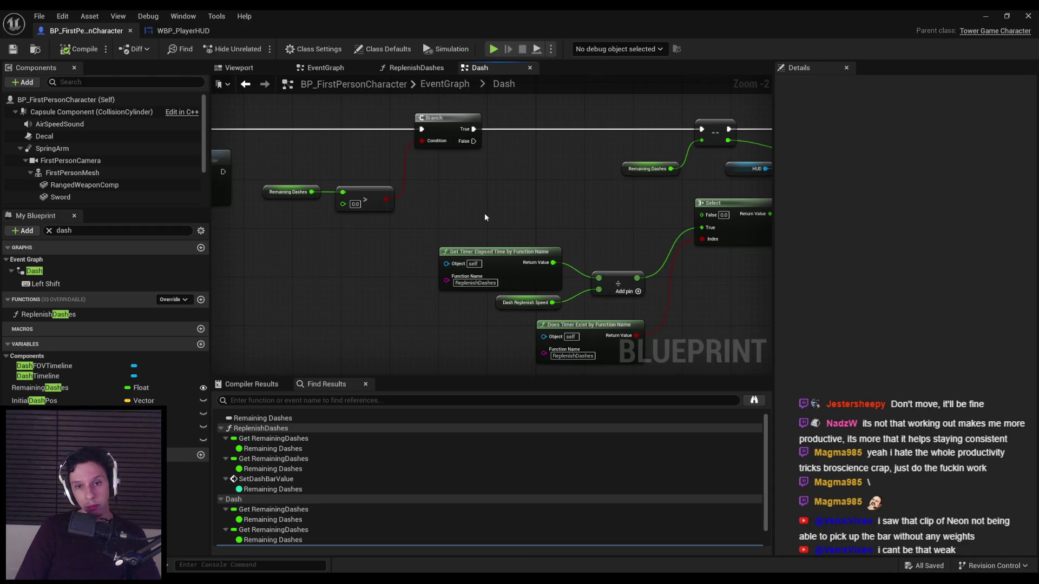
{"action": "scroll", "coordinate": [467, 235], "scroll_direction": "down", "scroll_amount": 1}
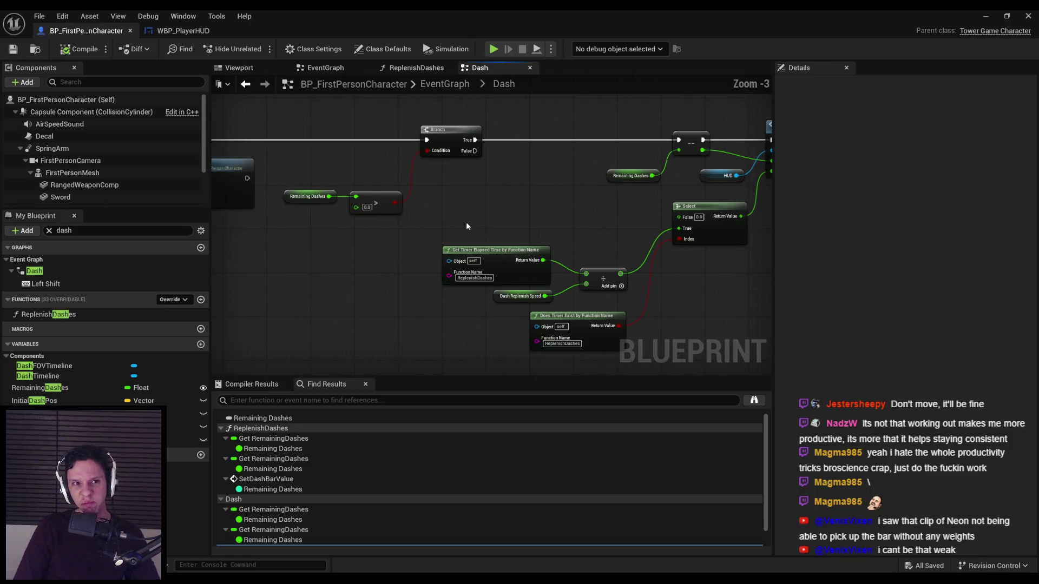
{"action": "left_click_drag", "start_coordinate": [466, 222], "coordinate": [329, 326]}
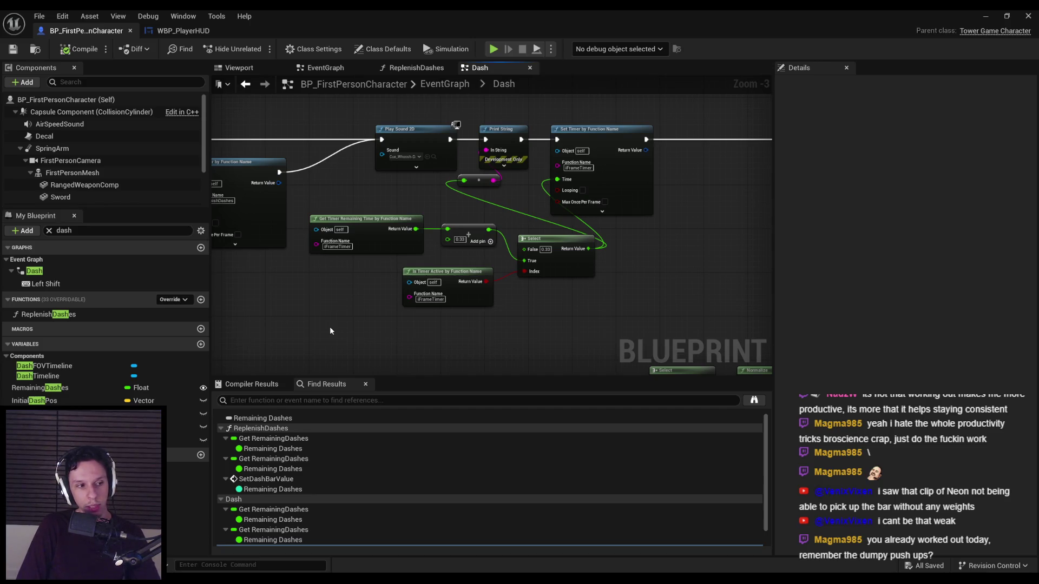
Shift the Print String, reroute and Set Timer nodes right to tidy the Dash graph wiring.
{"action": "mouse_move", "coordinate": [496, 106]}
{"action": "left_mouse_down"}
{"action": "mouse_move", "coordinate": [531, 172]}
{"action": "mouse_move", "coordinate": [656, 217]}
{"action": "left_mouse_up"}
{"action": "left_click_drag", "start_coordinate": [551, 197], "coordinate": [638, 197]}
{"action": "left_click_drag", "start_coordinate": [470, 199], "coordinate": [491, 205]}
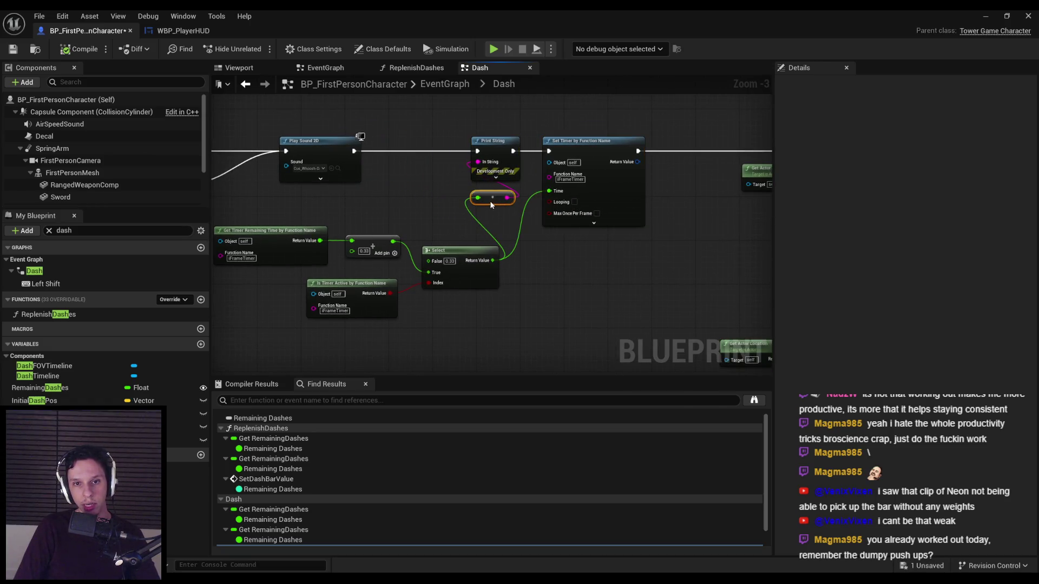
Save BP_FirstPersonCharacter and zoom around to review the tidied Dash graph.
{"action": "left_click", "coordinate": [13, 48]}
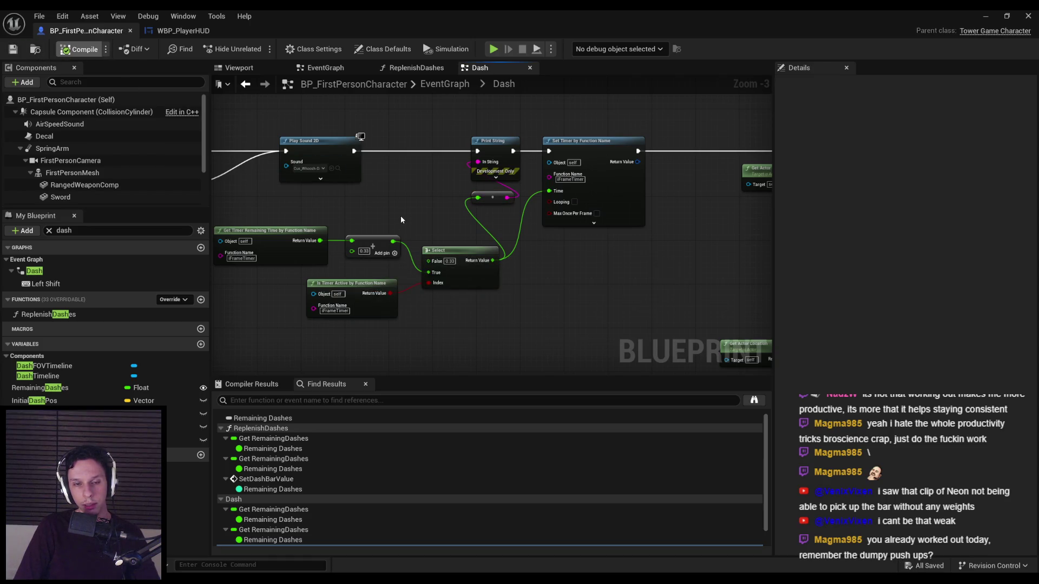
{"action": "scroll", "coordinate": [449, 217], "scroll_direction": "down", "scroll_amount": 2}
{"action": "scroll", "coordinate": [502, 216], "scroll_direction": "up", "scroll_amount": 3}
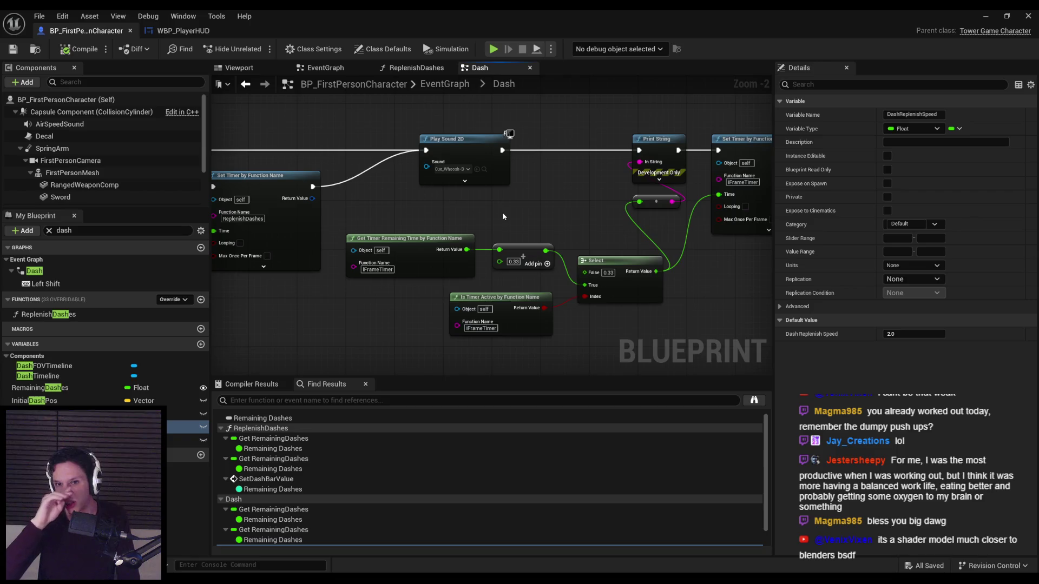
{"action": "scroll", "coordinate": [567, 228], "scroll_direction": "down", "scroll_amount": 1}
{"action": "scroll", "coordinate": [537, 213], "scroll_direction": "up", "scroll_amount": 3}
{"action": "scroll", "coordinate": [537, 214], "scroll_direction": "down", "scroll_amount": 2}
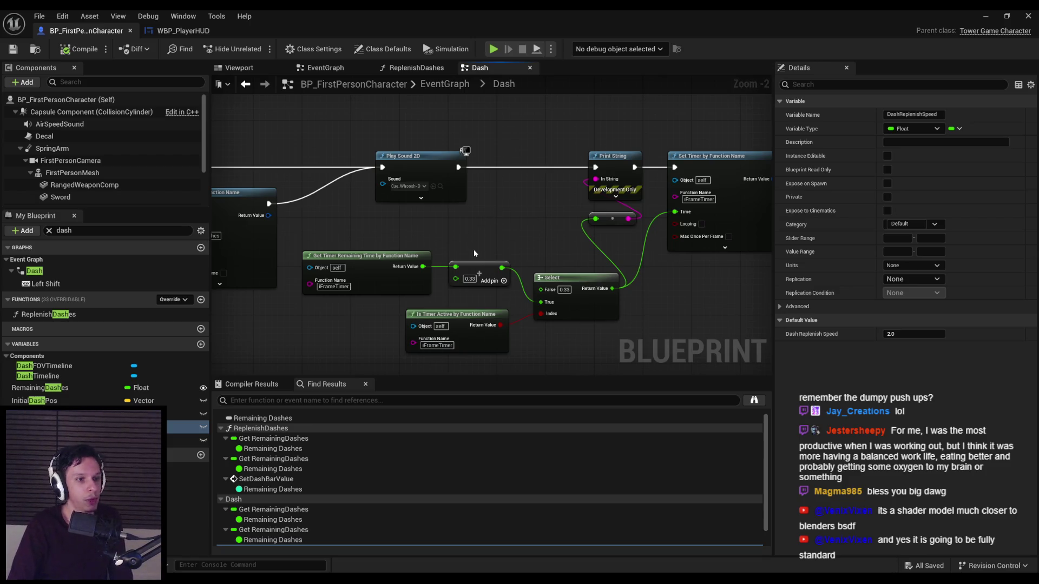
{"action": "scroll", "coordinate": [468, 243], "scroll_direction": "down", "scroll_amount": 1}
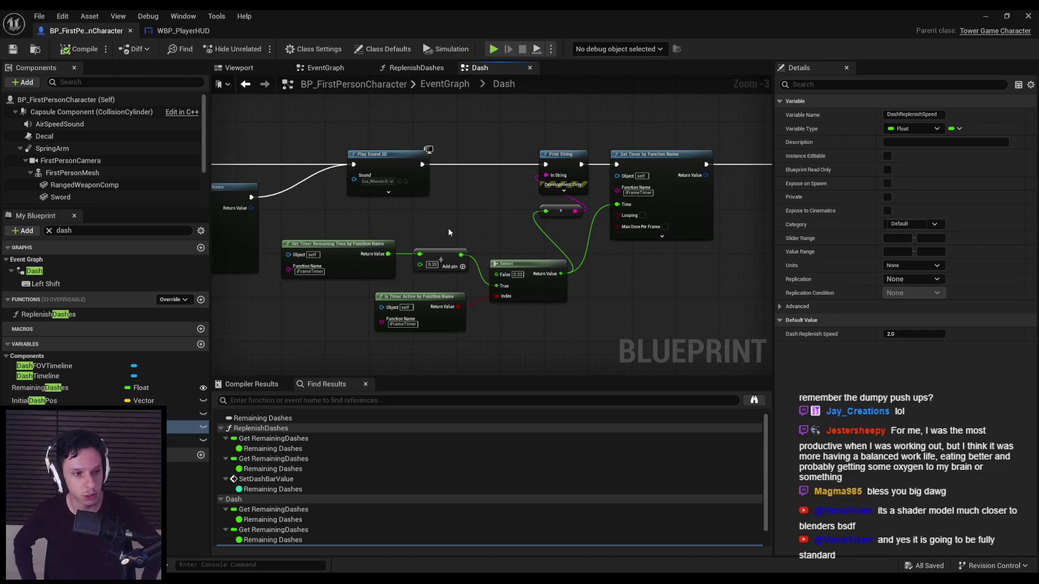
{"action": "scroll", "coordinate": [550, 232], "scroll_direction": "down", "scroll_amount": 2}
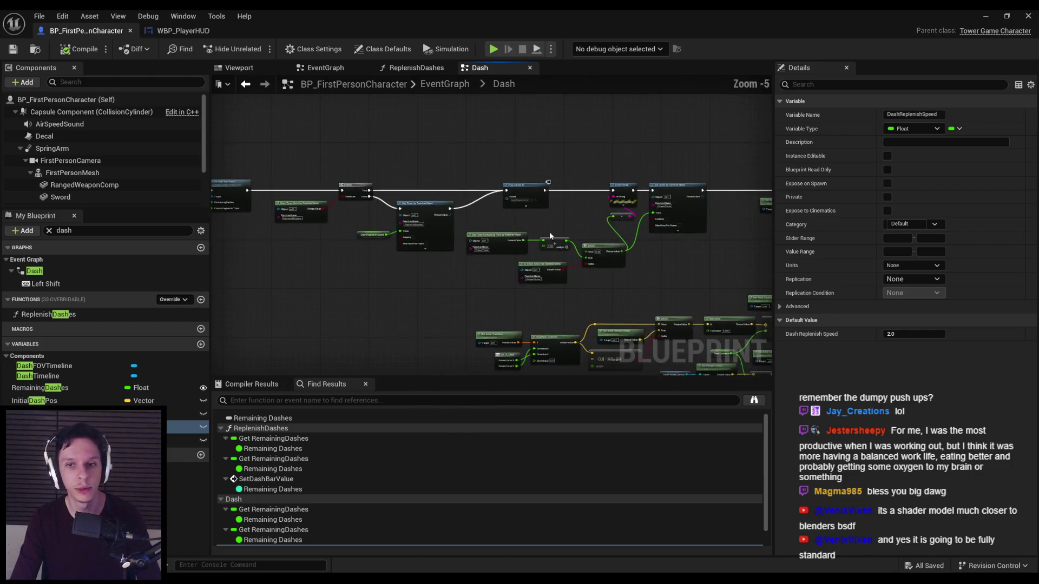
{"action": "left_click", "coordinate": [181, 30]}
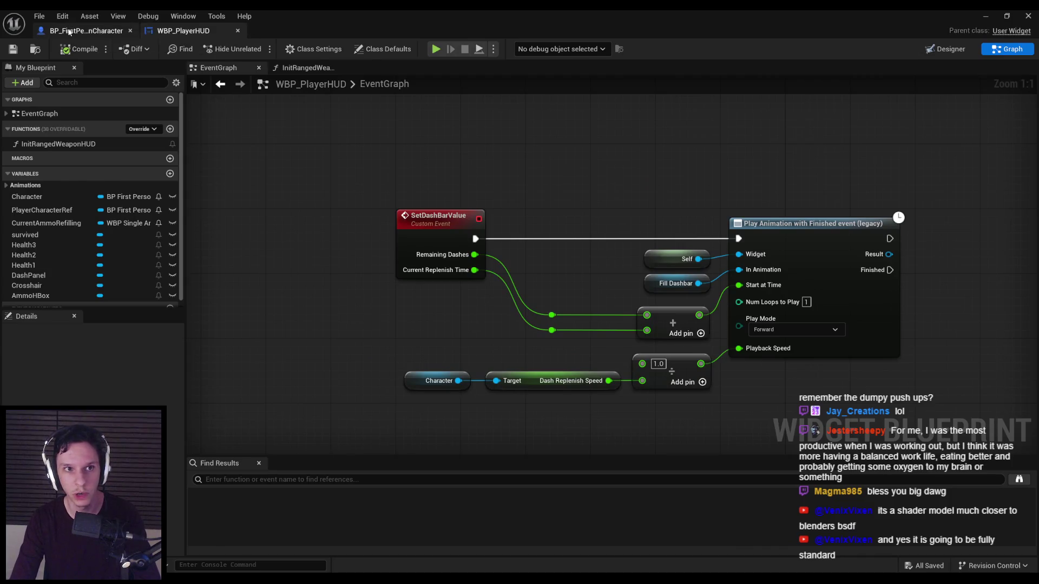
{"action": "left_click", "coordinate": [69, 31]}
{"action": "mouse_move", "coordinate": [341, 284]}
{"action": "left_mouse_down"}
{"action": "mouse_move", "coordinate": [472, 261]}
{"action": "mouse_move", "coordinate": [471, 277]}
{"action": "left_mouse_up"}
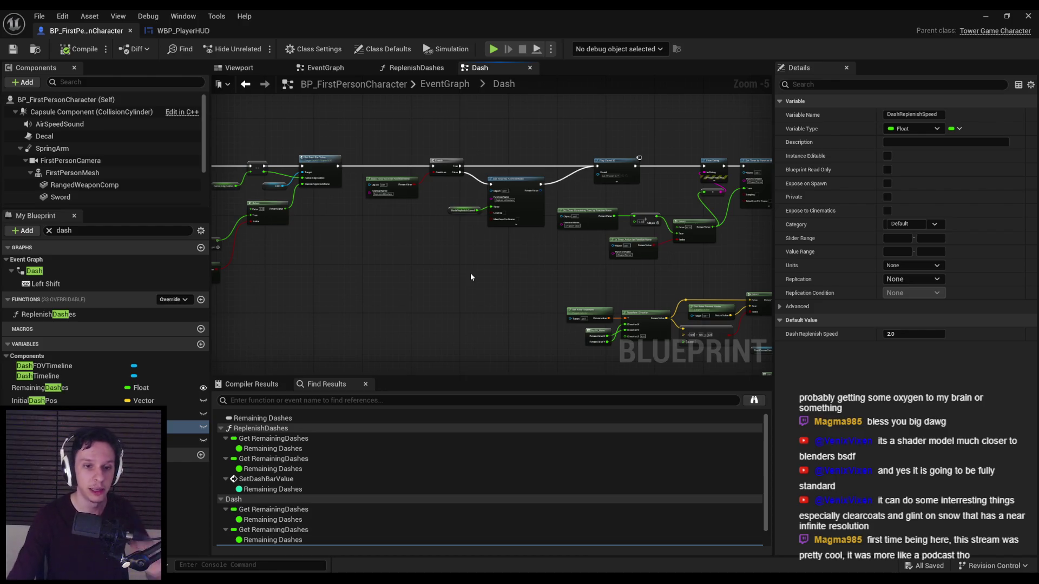
{"action": "left_click_drag", "start_coordinate": [471, 277], "coordinate": [677, 277]}
Raise the replenish timer, divide and speed nodes slightly in the Dash graph.
{"action": "scroll", "coordinate": [469, 272], "scroll_direction": "up", "scroll_amount": 2}
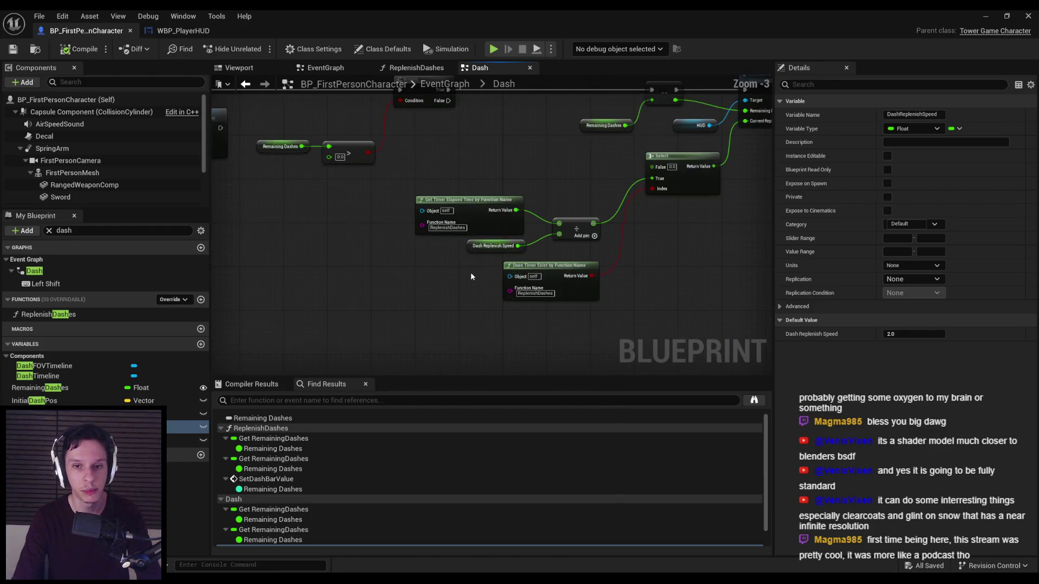
{"action": "mouse_move", "coordinate": [478, 179]}
{"action": "left_mouse_down"}
{"action": "mouse_move", "coordinate": [608, 321]}
{"action": "mouse_move", "coordinate": [605, 222]}
{"action": "mouse_move", "coordinate": [604, 231]}
{"action": "left_mouse_up"}
{"action": "left_click", "coordinate": [599, 255]}
{"action": "left_click_drag", "start_coordinate": [449, 270], "coordinate": [419, 313]}
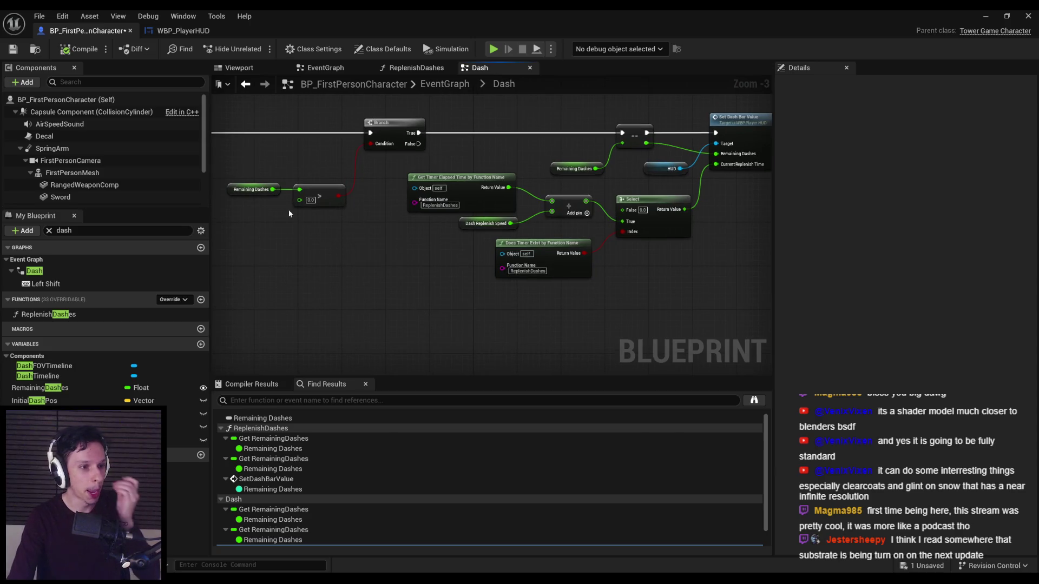
Compile and save BP_FirstPersonCharacter, then recentre on the Dash graph's timer nodes.
{"action": "key", "text": "F7"}
{"action": "key", "text": "ctrl+s"}
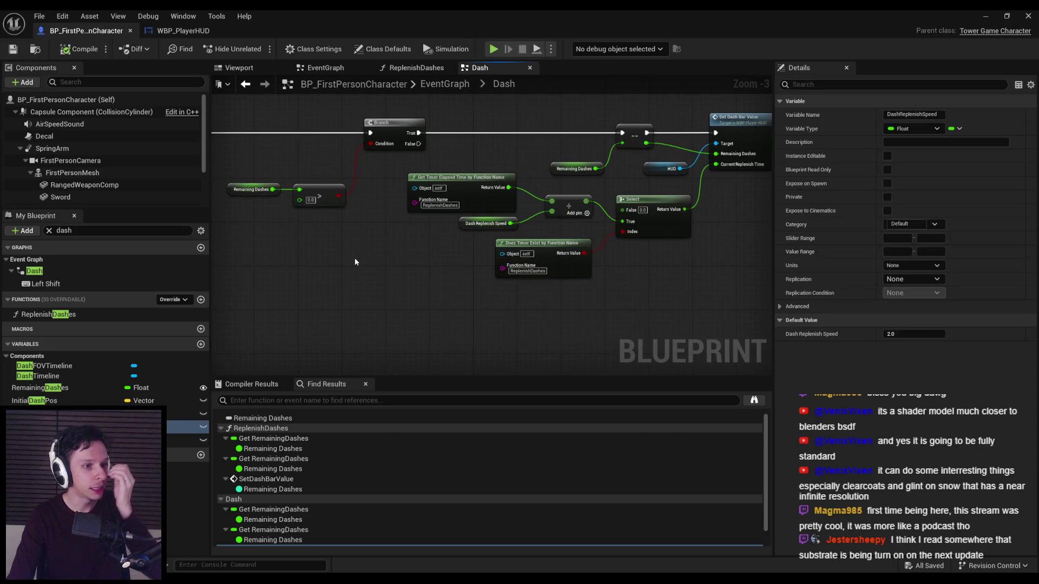
{"action": "scroll", "coordinate": [287, 263], "scroll_direction": "down", "scroll_amount": 1}
{"action": "scroll", "coordinate": [287, 263], "scroll_direction": "down", "scroll_amount": 1}
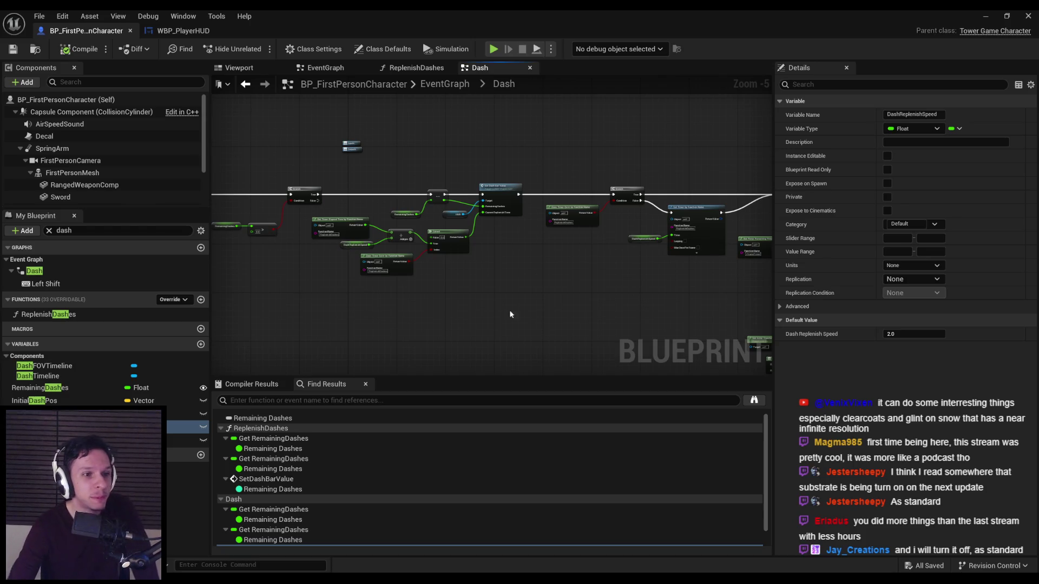
{"action": "scroll", "coordinate": [575, 311], "scroll_direction": "down", "scroll_amount": 2}
{"action": "scroll", "coordinate": [479, 269], "scroll_direction": "up", "scroll_amount": 5}
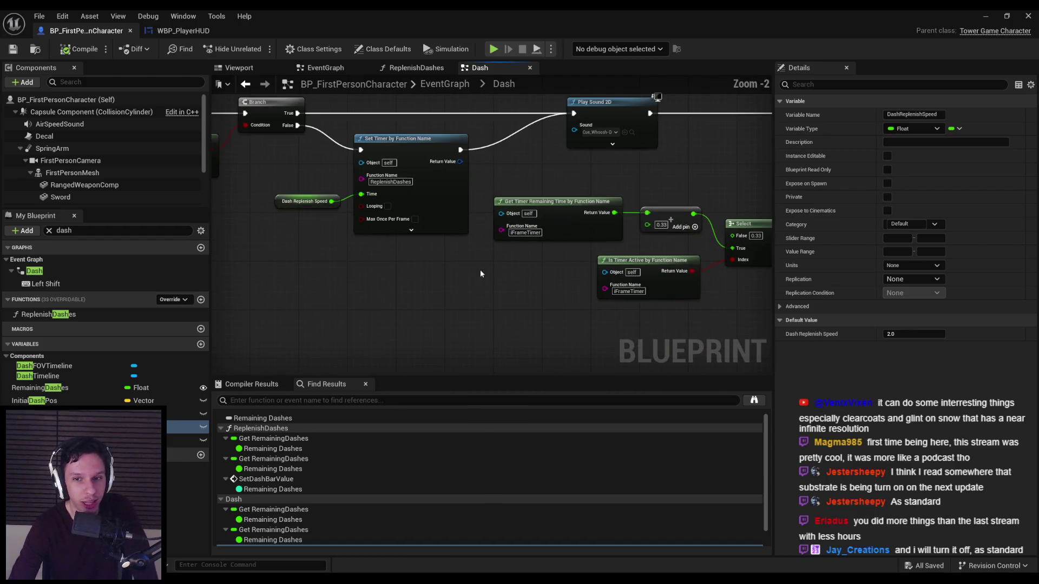
{"action": "scroll", "coordinate": [479, 269], "scroll_direction": "down", "scroll_amount": 2}
{"action": "left_click_drag", "start_coordinate": [418, 271], "coordinate": [401, 268]}
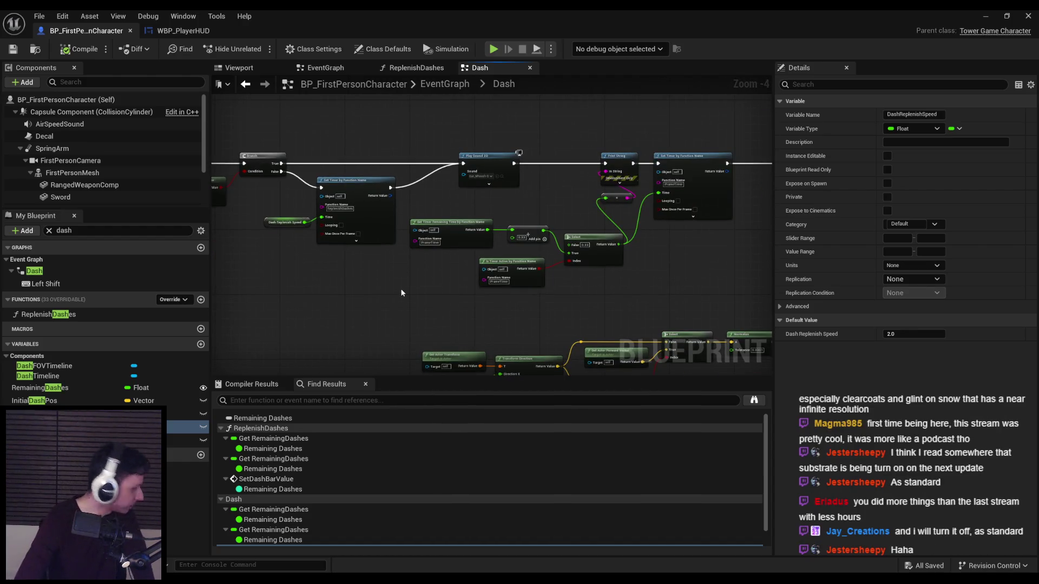
{"action": "scroll", "coordinate": [395, 289], "scroll_direction": "up", "scroll_amount": 1}
{"action": "scroll", "coordinate": [355, 328], "scroll_direction": "down", "scroll_amount": 1}
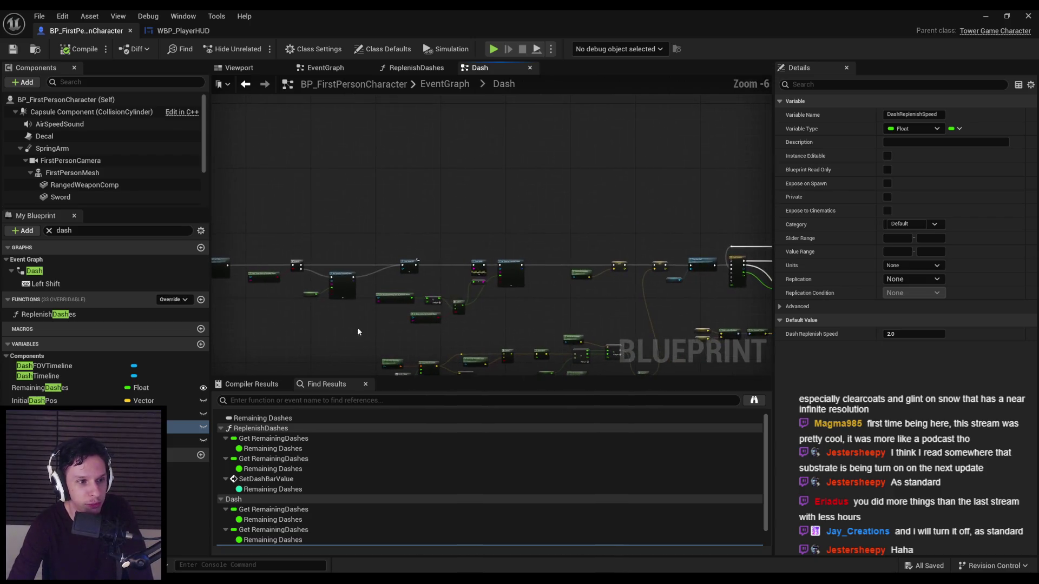
{"action": "scroll", "coordinate": [375, 332], "scroll_direction": "up", "scroll_amount": 2}
{"action": "scroll", "coordinate": [376, 336], "scroll_direction": "down", "scroll_amount": 2}
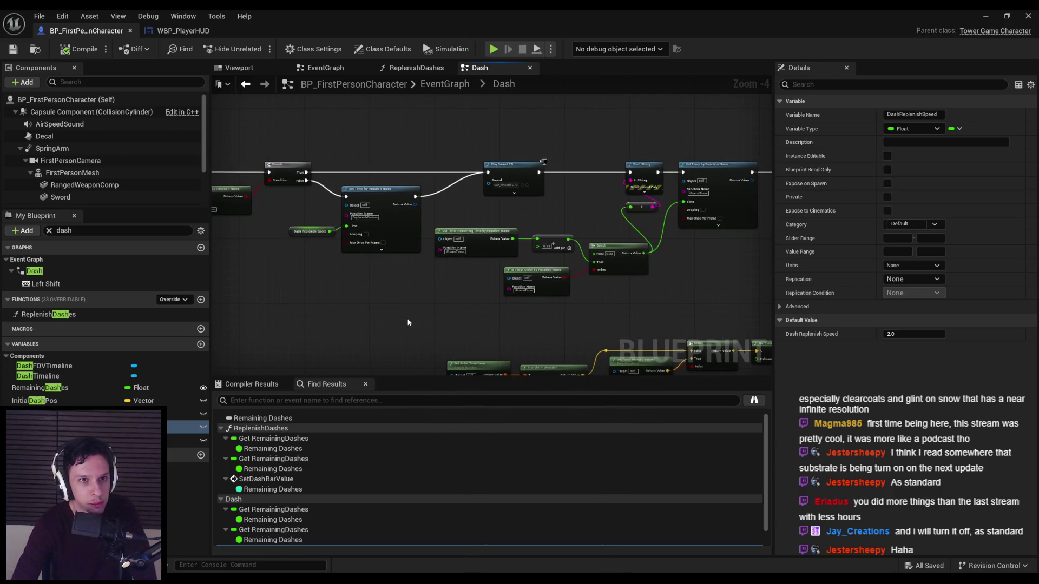
Glance at WBP_PlayerHUD, then return to the test level's 3D viewport.
{"action": "left_click", "coordinate": [178, 31]}
{"action": "left_click", "coordinate": [79, 33]}
{"action": "key", "text": "alt+Tab"}
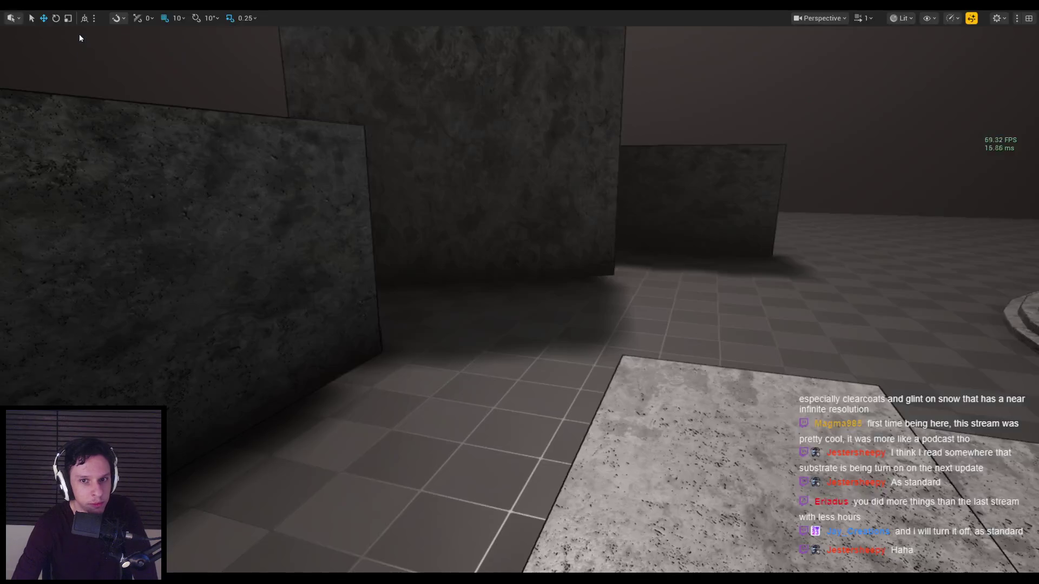